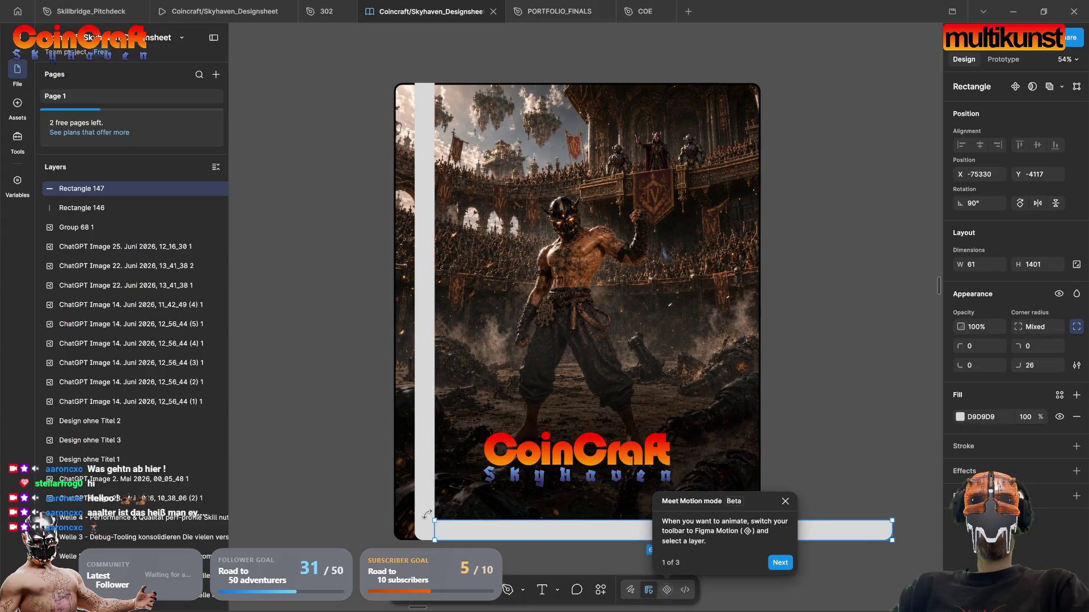
# Step: Shorten the grey bottom bar (Rectangle 147) to 338 and adjust its top-left corner rounding
pyautogui.click(543, 568)
pyautogui.scroll(-1, 526, 510)
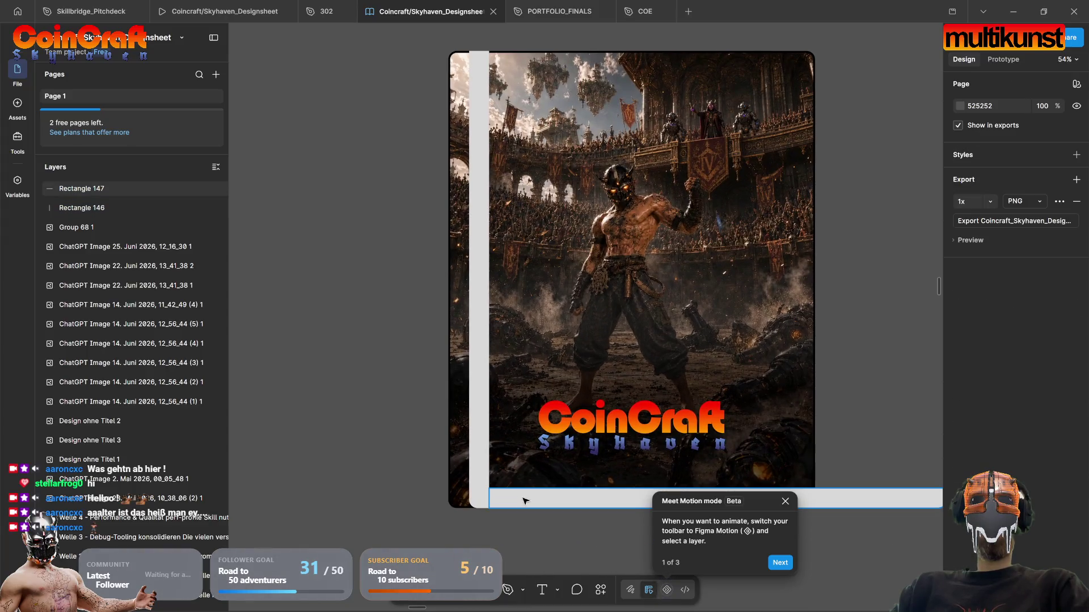
pyautogui.click(537, 497)
pyautogui.hscroll(5, 623, 471)
pyautogui.moveTo(663, 445); pyautogui.dragTo(315, 447)
pyautogui.hscroll(-5, 503, 513)
pyautogui.click(504, 512)
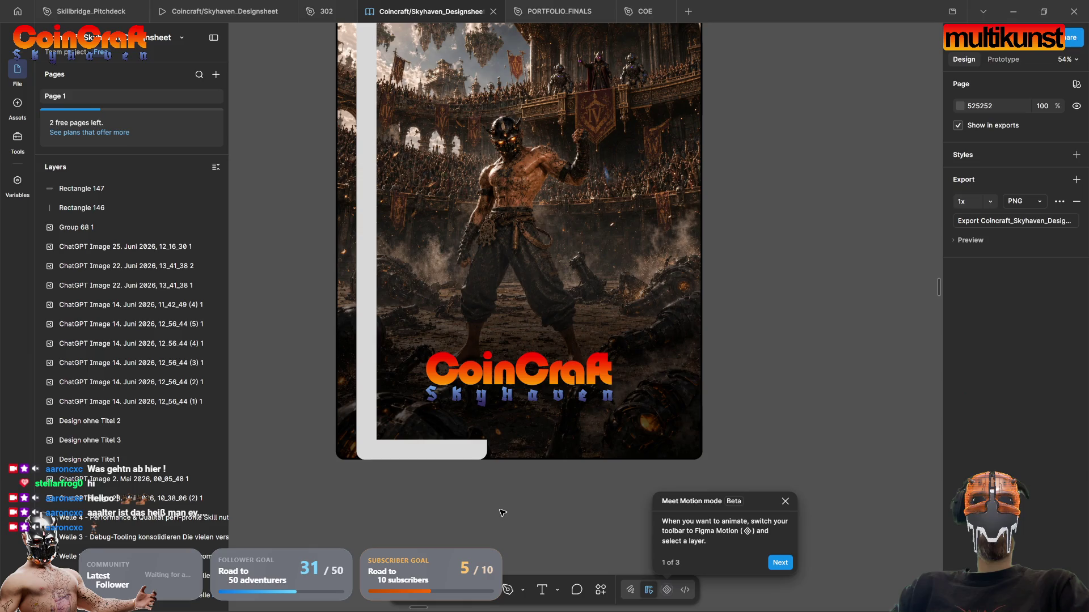
pyautogui.click(358, 430)
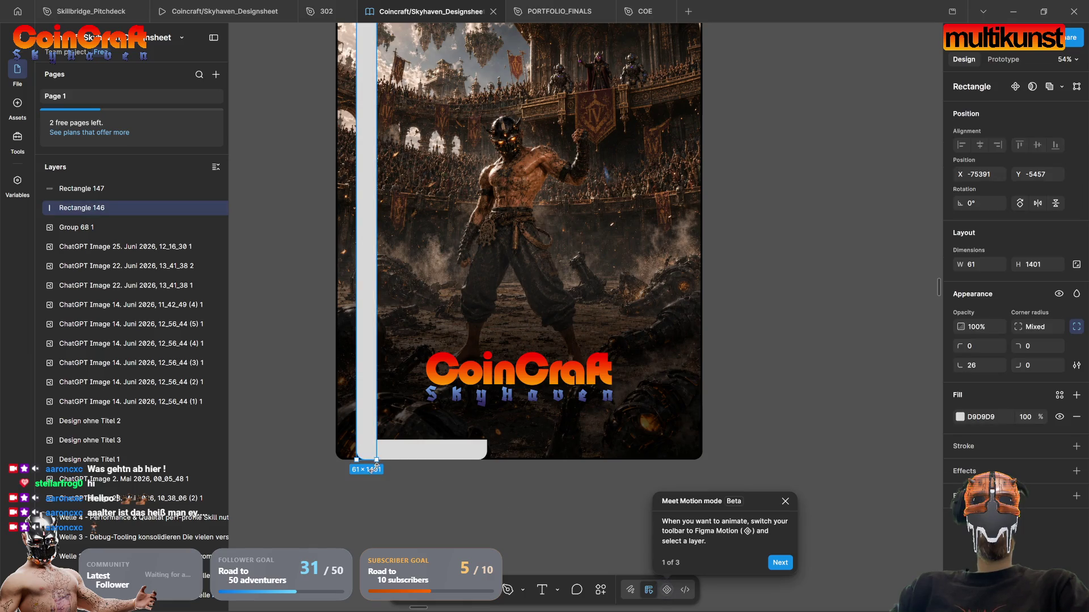
pyautogui.click(411, 450)
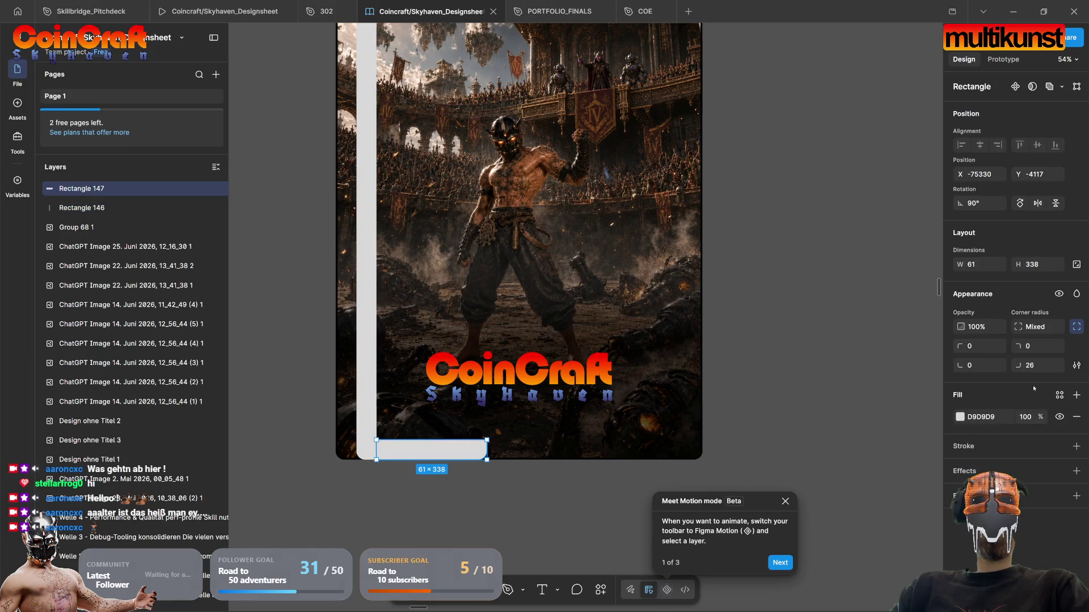
pyautogui.moveTo(959, 346)
pyautogui.mouseDown()
pyautogui.moveTo(52, 340)
pyautogui.moveTo(929, 355)
pyautogui.moveTo(1004, 339)
pyautogui.mouseUp()
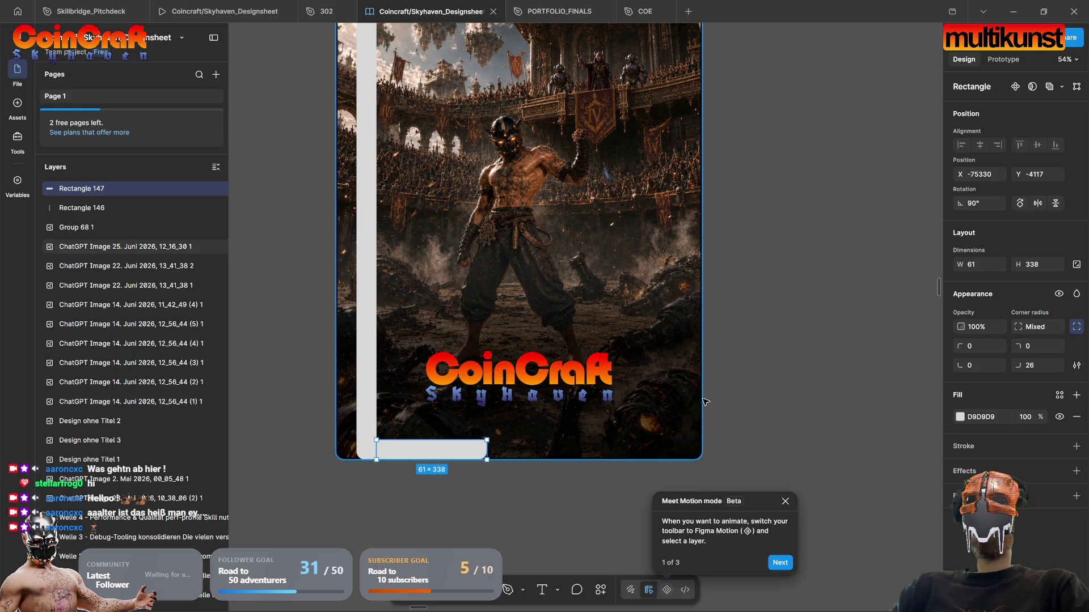
pyautogui.click(782, 393)
# Step: Shrink Rectangle 146 from 61×1401 to a 61×61 square at the poster's bottom-left
pyautogui.scroll(5, 340, 450)
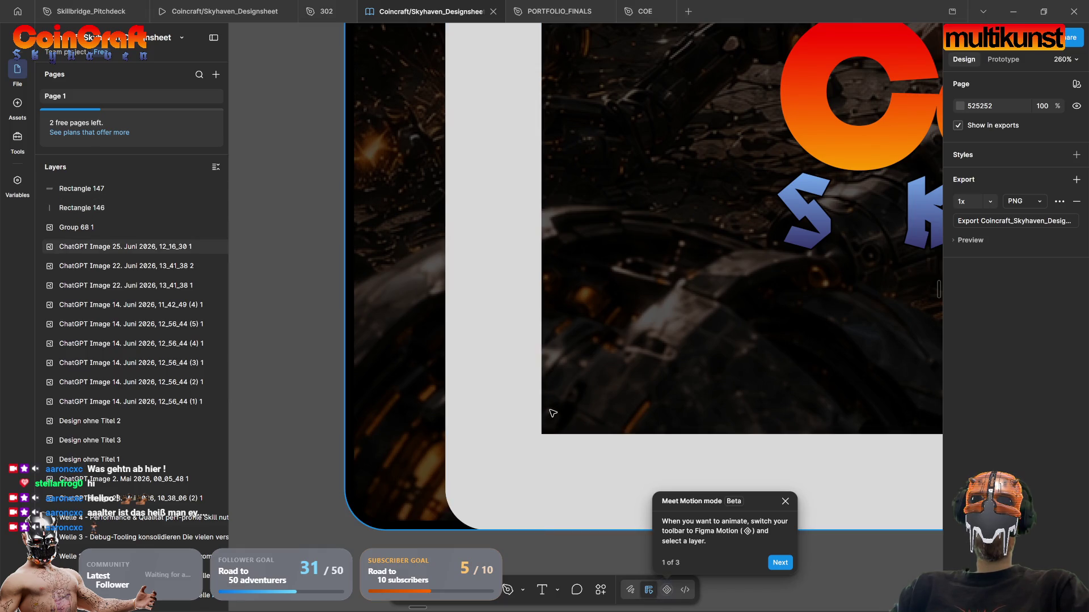
pyautogui.click(478, 485)
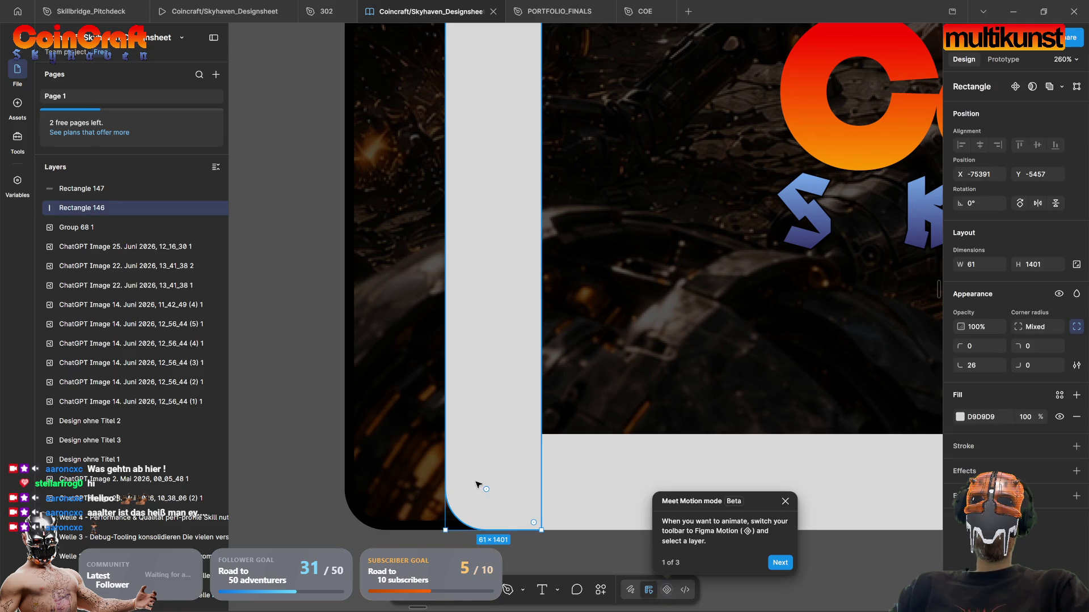
pyautogui.click(554, 539)
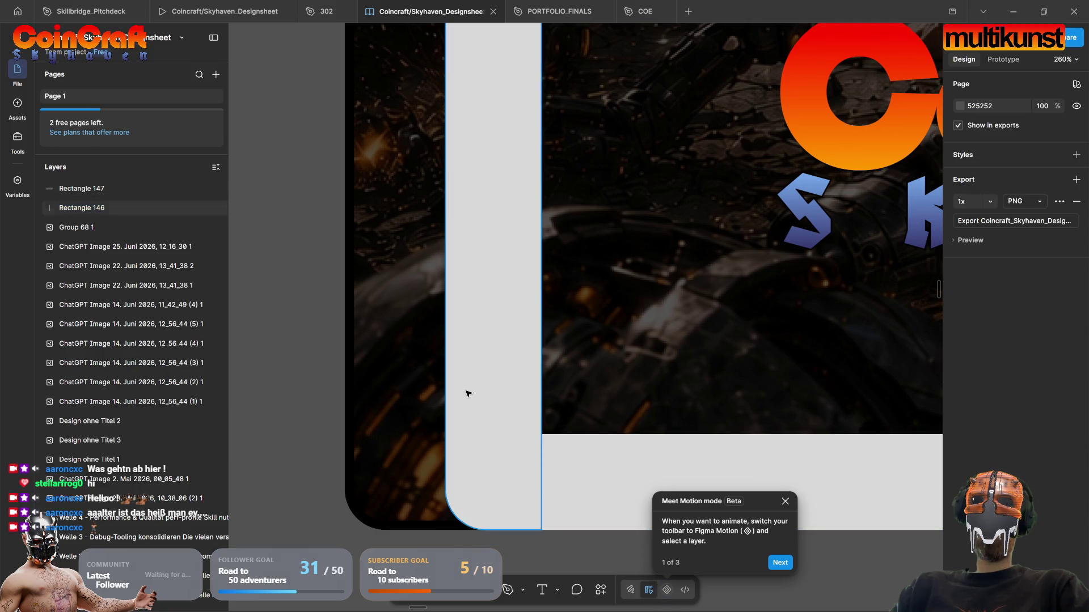
pyautogui.hotkey('shift', '1')
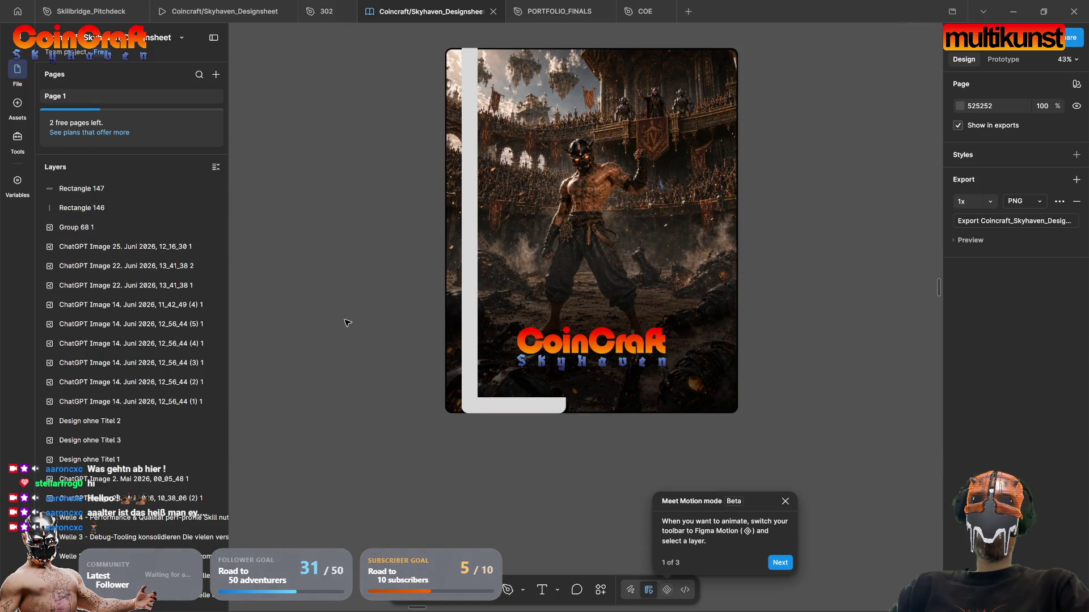
pyautogui.click(470, 385)
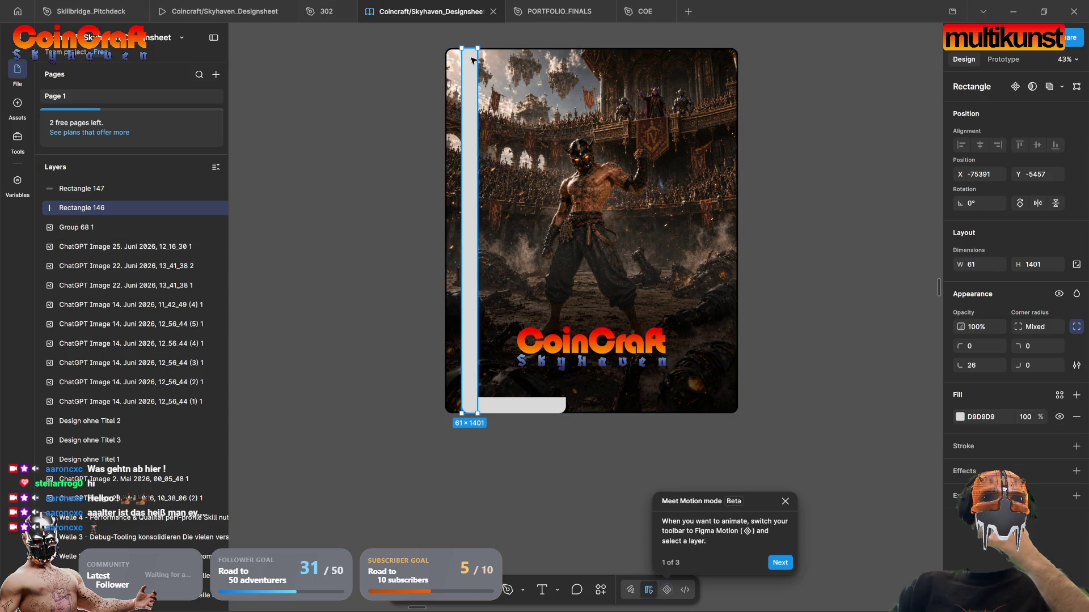
pyautogui.moveTo(469, 49)
pyautogui.mouseDown()
pyautogui.moveTo(474, 397)
pyautogui.moveTo(504, 399)
pyautogui.mouseUp()
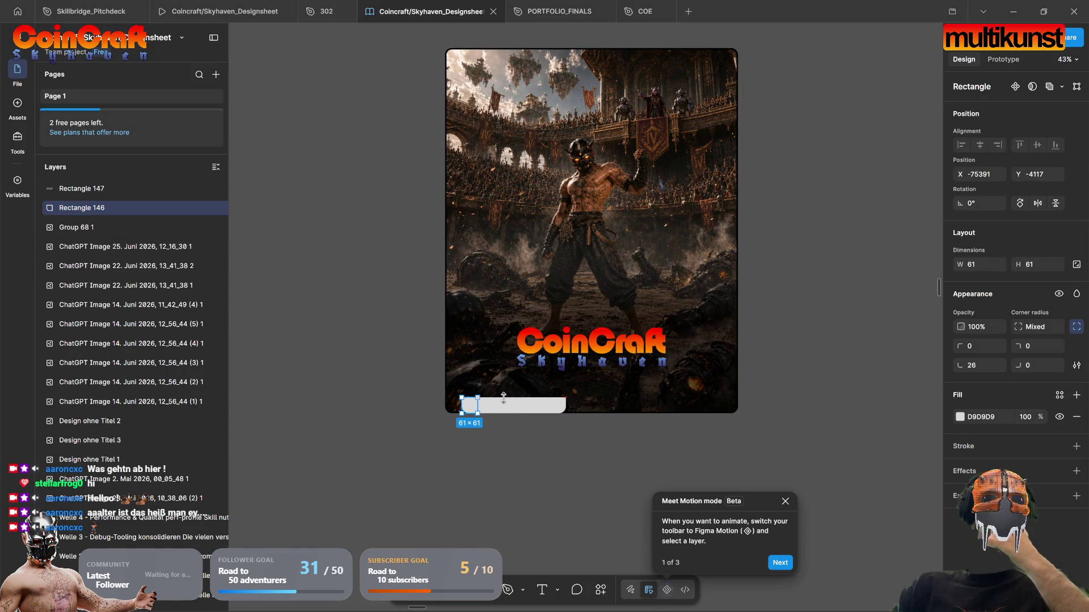
pyautogui.click(499, 440)
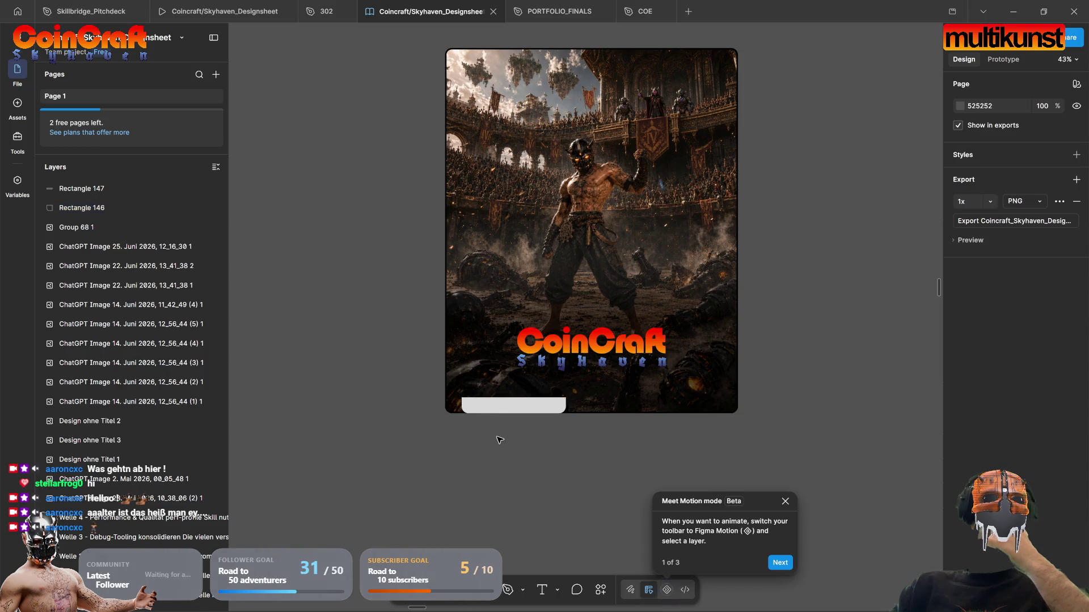
pyautogui.scroll(5, 471, 402)
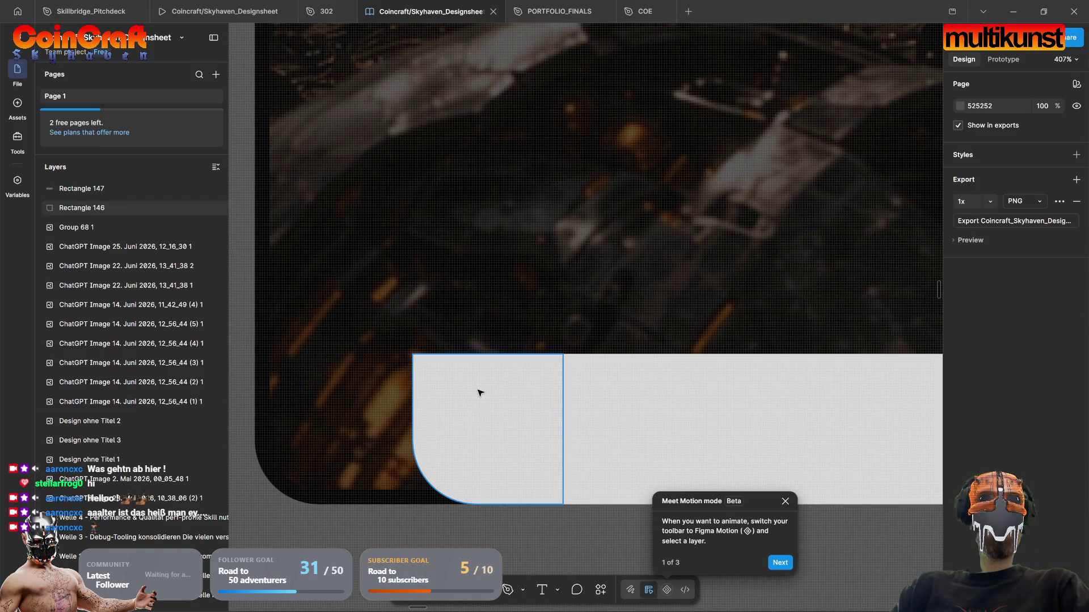
pyautogui.click(480, 393)
pyautogui.moveTo(555, 363)
pyautogui.mouseDown()
pyautogui.moveTo(503, 415)
pyautogui.moveTo(439, 438)
pyautogui.mouseUp()
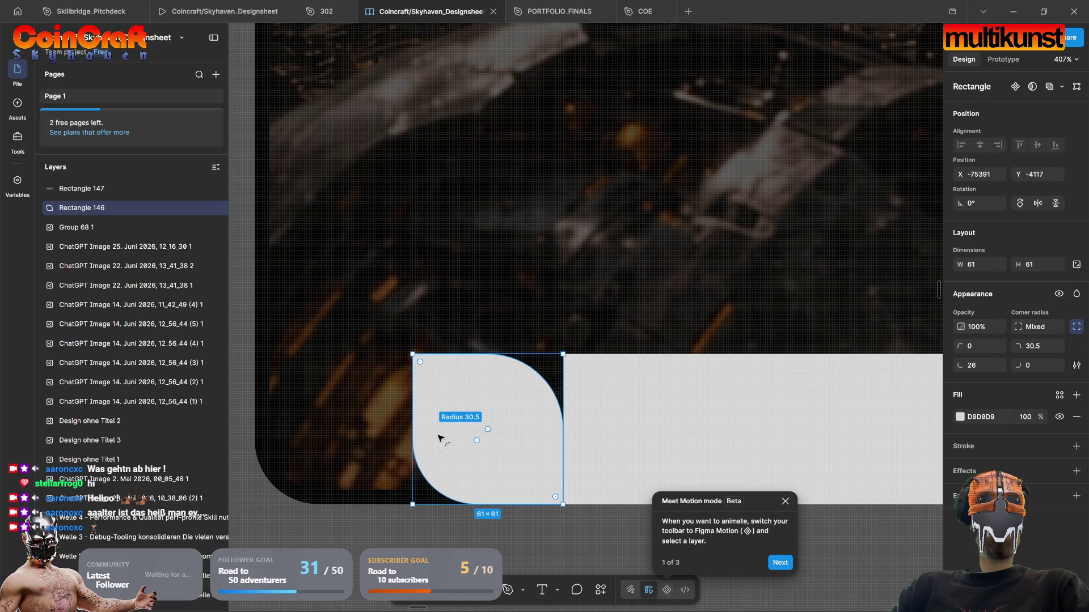
pyautogui.moveTo(440, 438); pyautogui.dragTo(440, 438)
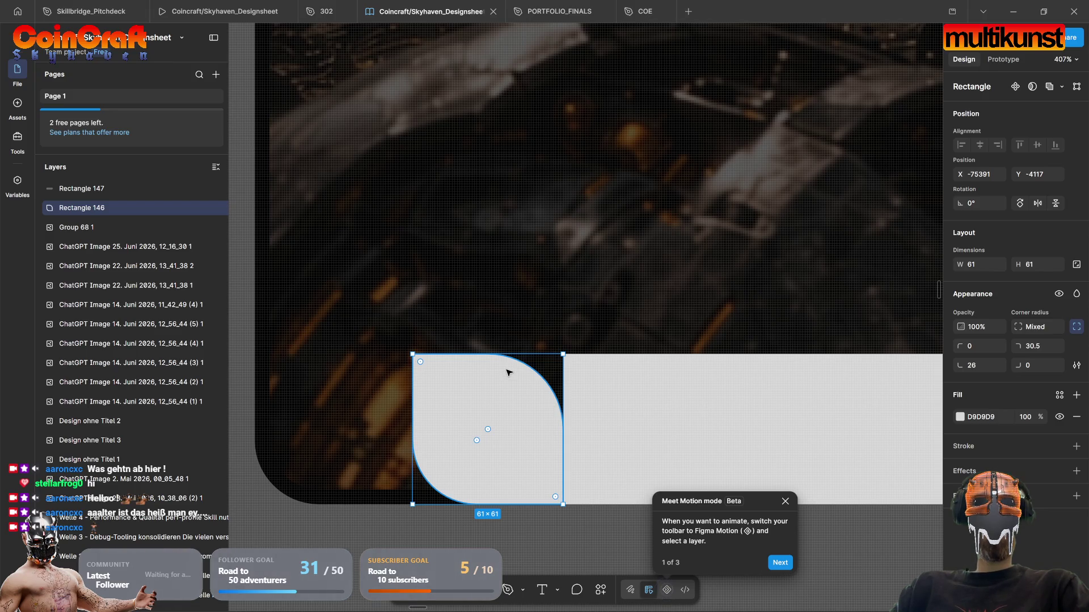
pyautogui.moveTo(488, 429)
pyautogui.mouseDown()
pyautogui.moveTo(500, 401)
pyautogui.moveTo(578, 344)
pyautogui.mouseUp()
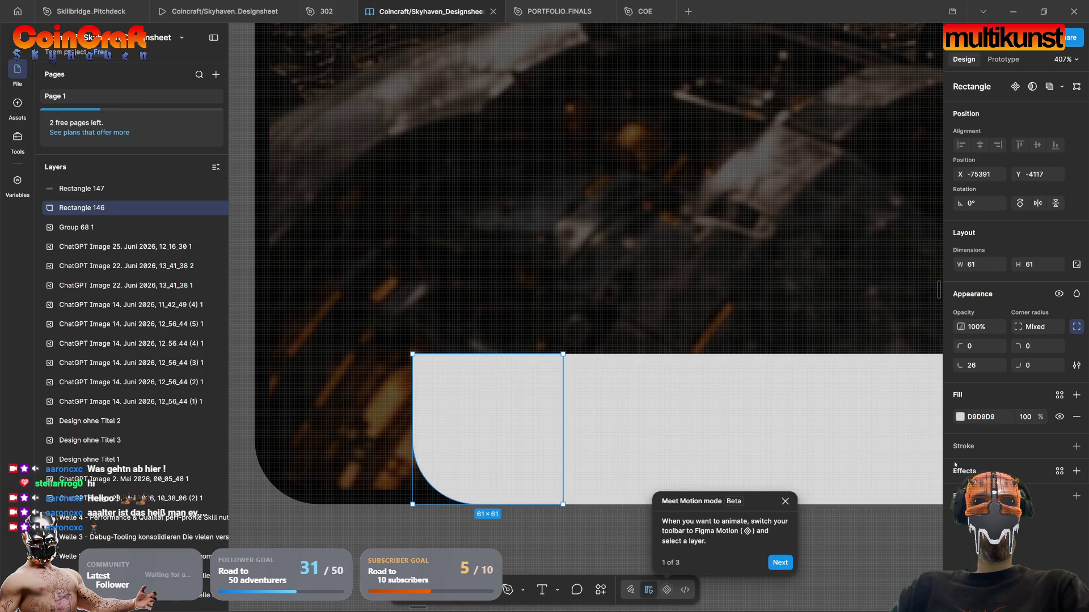
pyautogui.press('Escape')
pyautogui.scroll(-8, 817, 496)
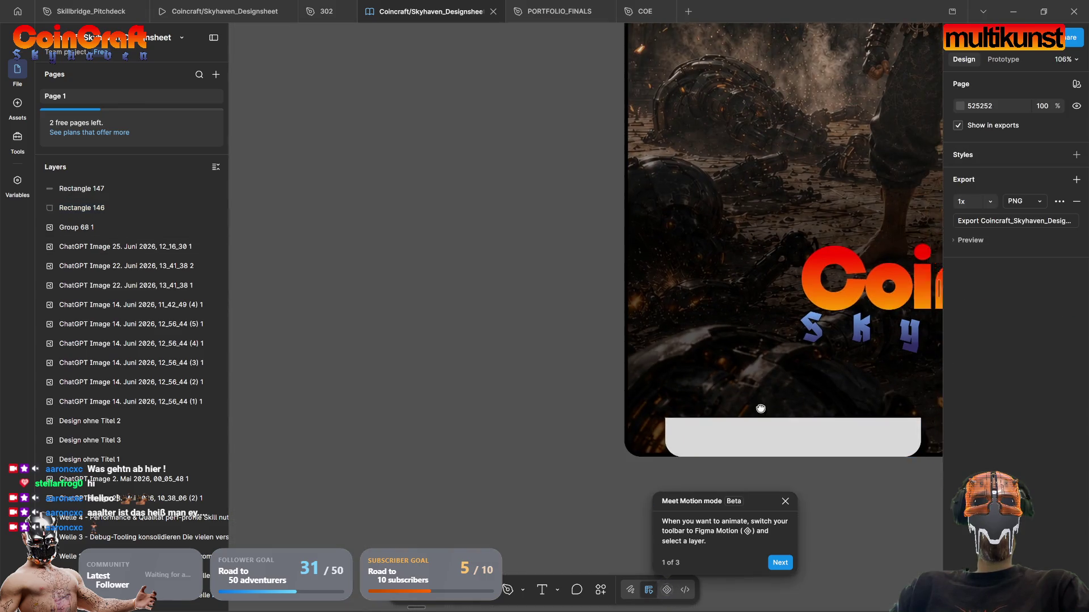
# Step: Undo the resize so the tall left grey bar is back to full height
pyautogui.click(646, 421)
pyautogui.press('Escape')
pyautogui.hotkey('ctrl', 'z')
pyautogui.press('Escape')
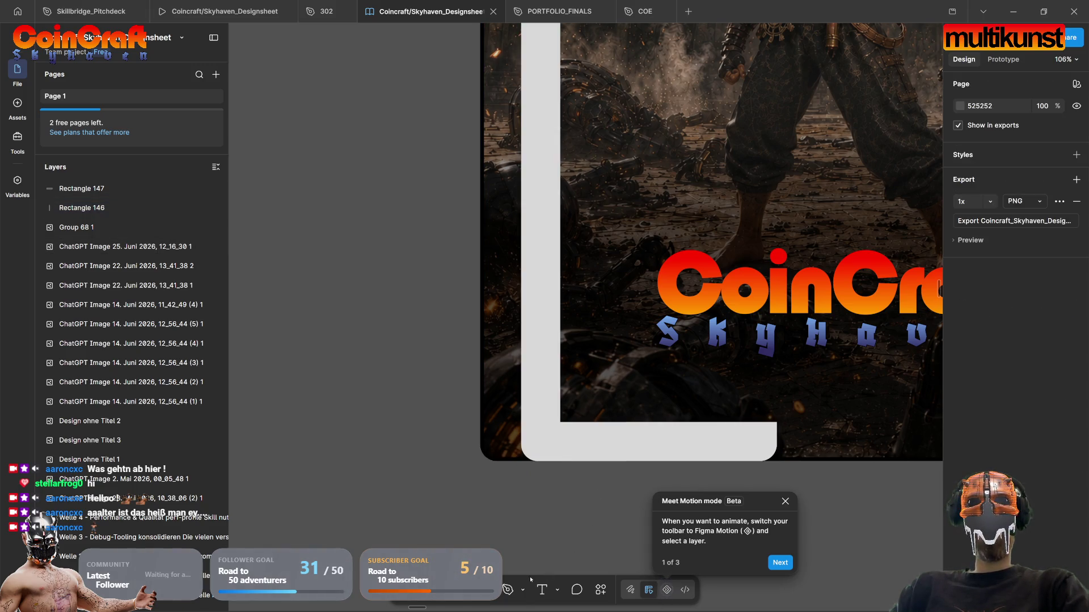
pyautogui.scroll(5, 623, 289)
pyautogui.hscroll(8, 623, 290)
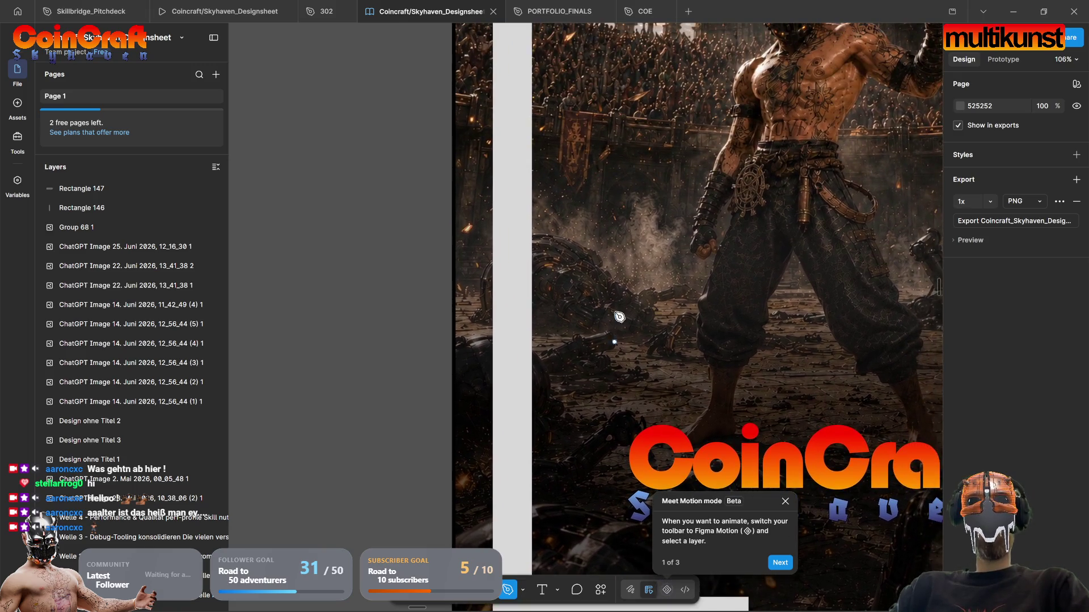
pyautogui.scroll(-5, 579, 291)
pyautogui.scroll(2, 579, 291)
pyautogui.hscroll(-3, 579, 291)
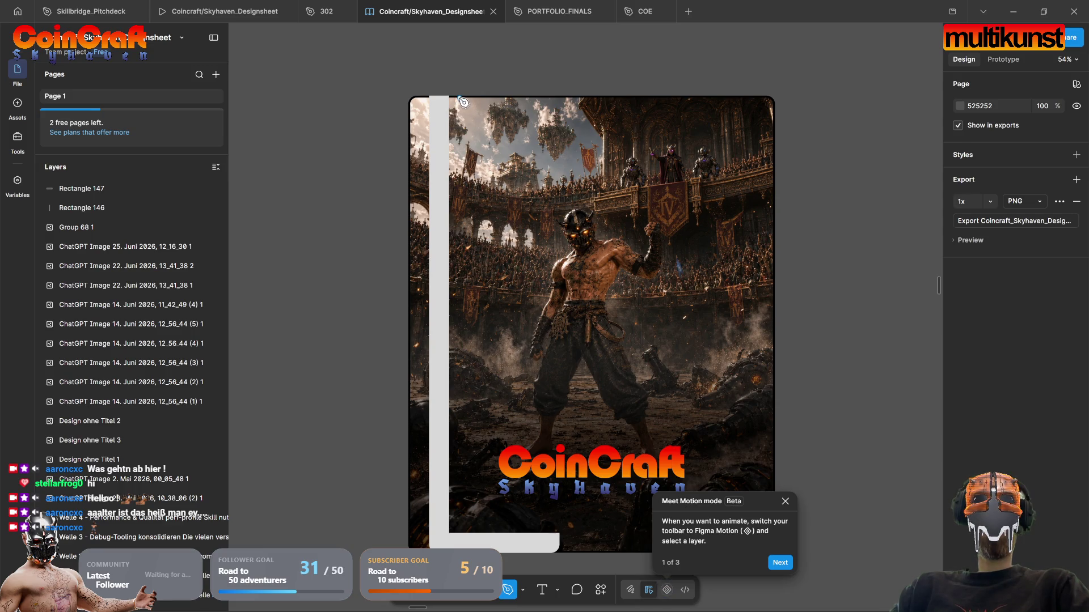
# Step: Draw an L-shaped path down the left and along the bottom, stroke weight 46, corner radius 84
pyautogui.click(459, 98)
pyautogui.keyDown('shift'); pyautogui.click(477, 535); pyautogui.keyUp('shift')
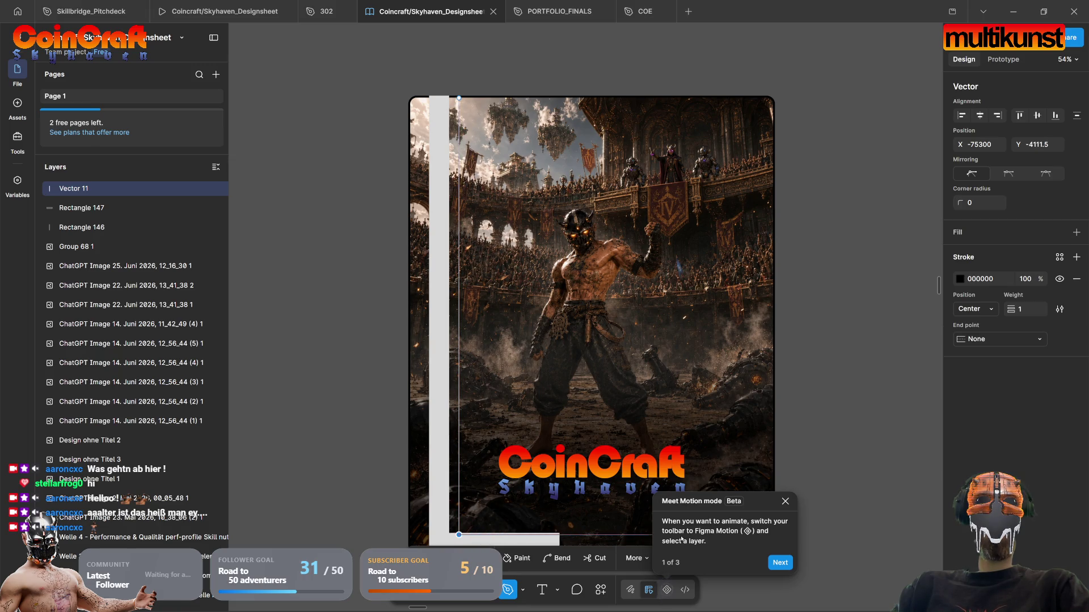
pyautogui.click(647, 535)
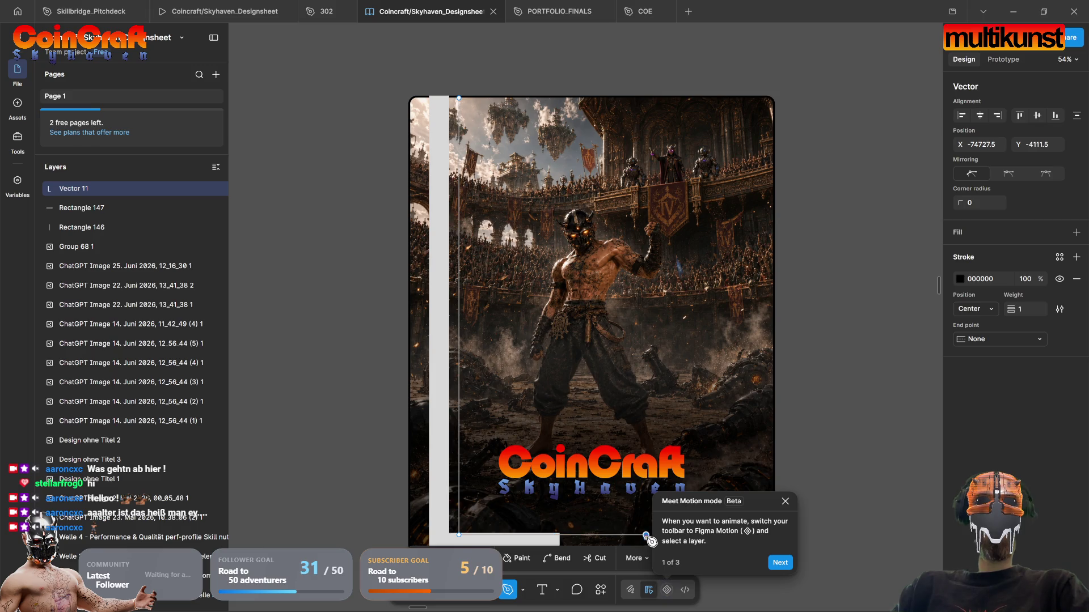
pyautogui.press('Escape')
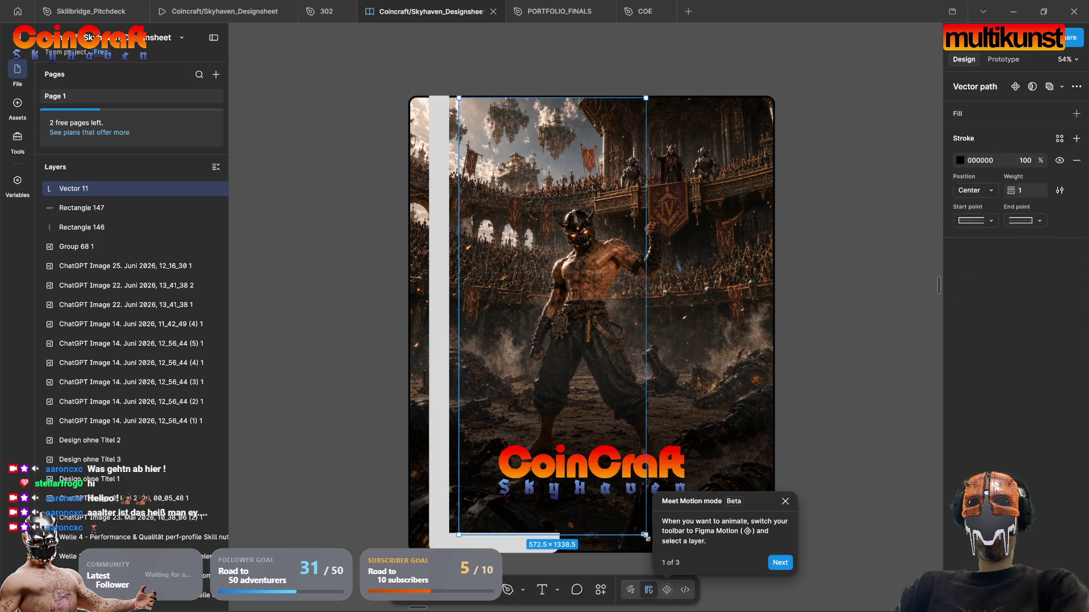
pyautogui.moveTo(1011, 433); pyautogui.dragTo(1067, 441)
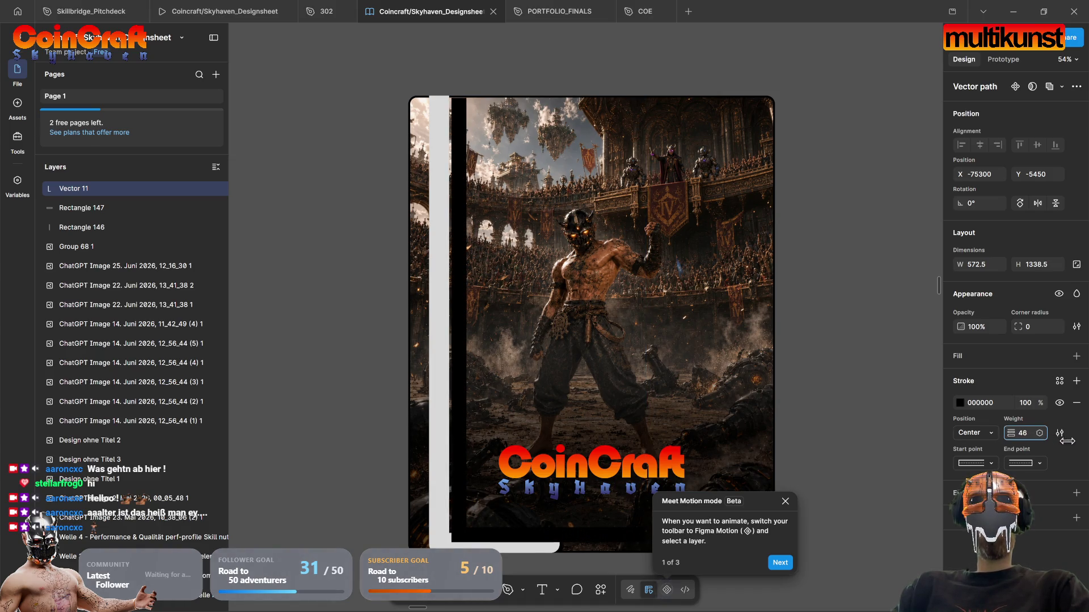
pyautogui.moveTo(1014, 326)
pyautogui.mouseDown()
pyautogui.moveTo(1068, 333)
pyautogui.moveTo(97, 335)
pyautogui.moveTo(403, 325)
pyautogui.moveTo(249, 347)
pyautogui.moveTo(1014, 309)
pyautogui.moveTo(144, 276)
pyautogui.moveTo(944, 320)
pyautogui.mouseUp()
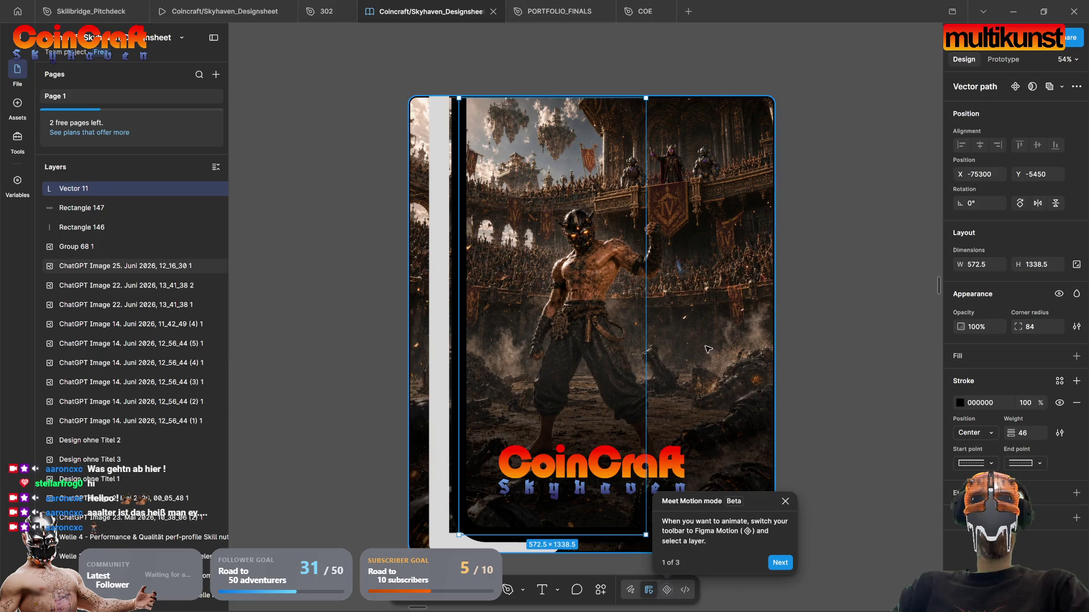
pyautogui.scroll(-3, 380, 434)
pyautogui.click(364, 440)
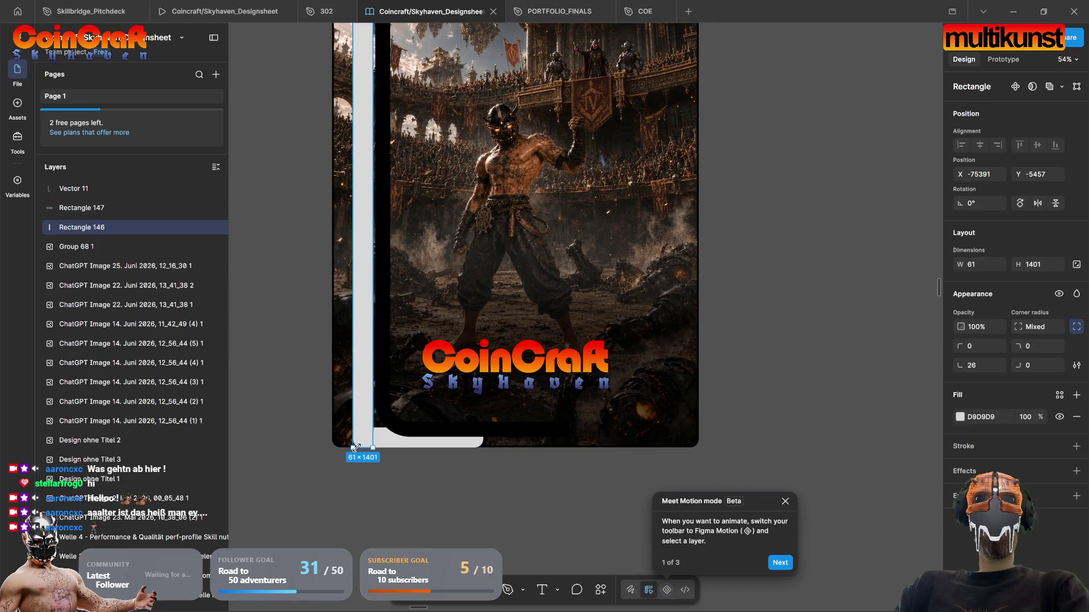
# Step: Delete the grey left bar and the grey bottom bar
pyautogui.press('Delete')
pyautogui.click(376, 437)
pyautogui.press('Delete')
pyautogui.click(501, 427)
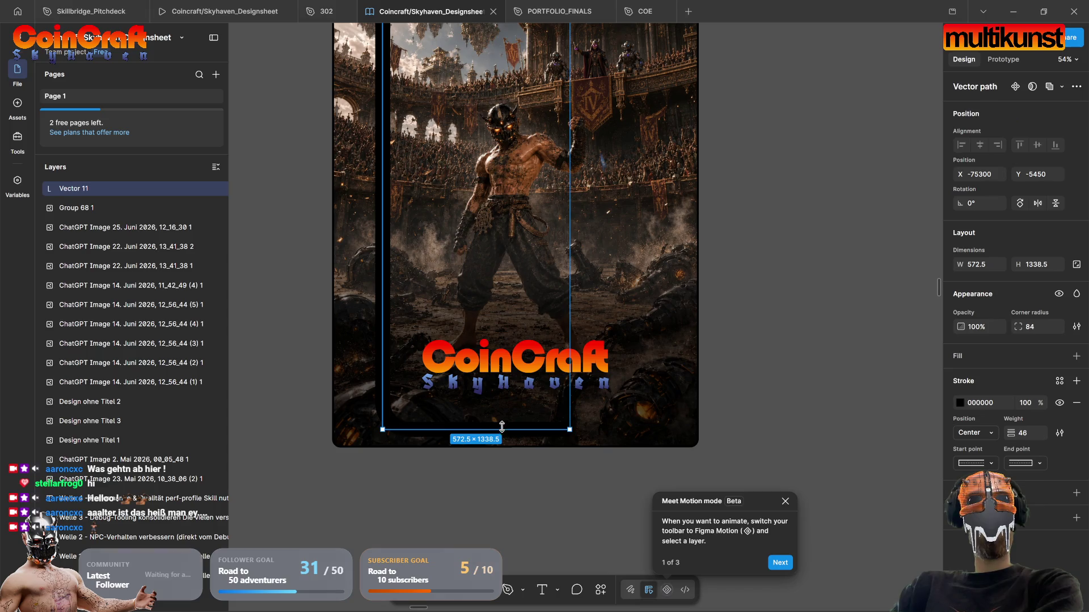
# Step: Make the L stroke white and reduce its stroke weight and corner rounding
pyautogui.click(960, 403)
pyautogui.click(808, 336)
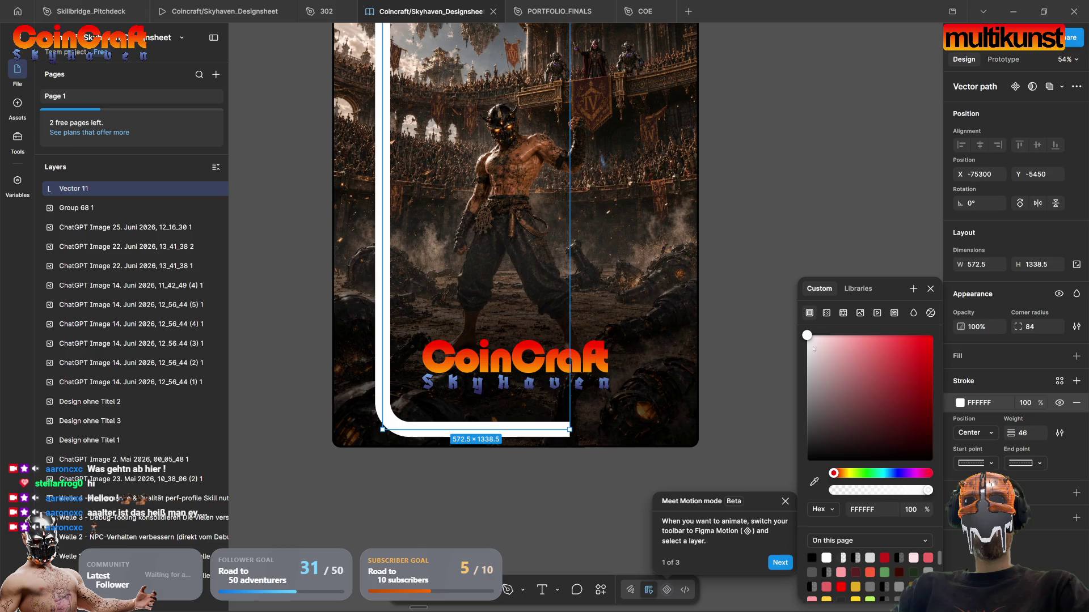
pyautogui.click(734, 412)
pyautogui.scroll(3, 420, 492)
pyautogui.hscroll(-3, 420, 492)
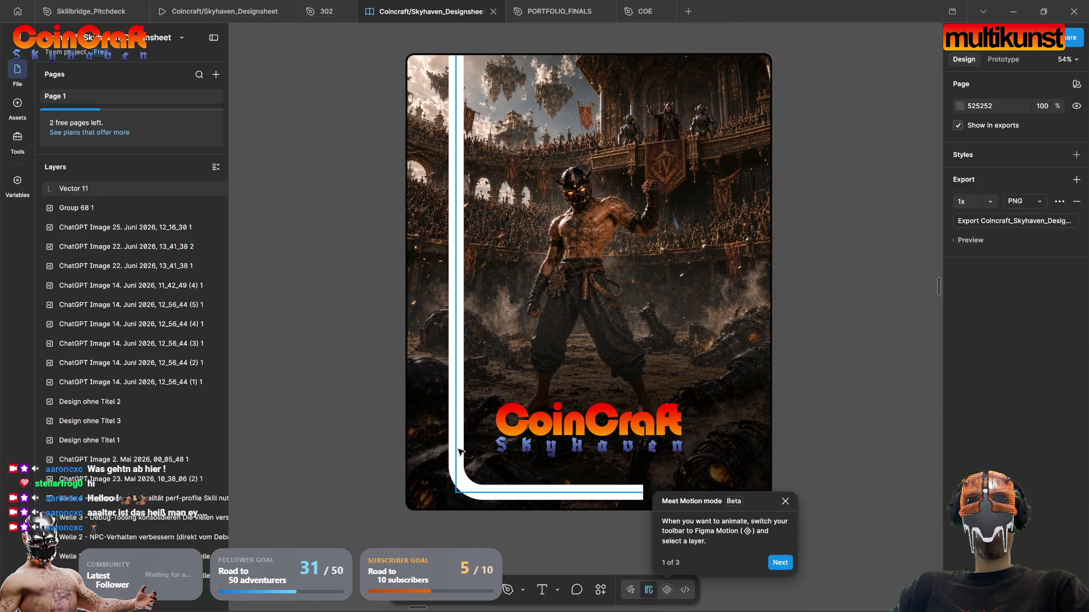
pyautogui.click(460, 452)
pyautogui.moveTo(1008, 433); pyautogui.dragTo(1020, 441)
pyautogui.moveTo(1017, 326)
pyautogui.mouseDown()
pyautogui.moveTo(659, 385)
pyautogui.moveTo(1081, 366)
pyautogui.moveTo(699, 355)
pyautogui.mouseUp()
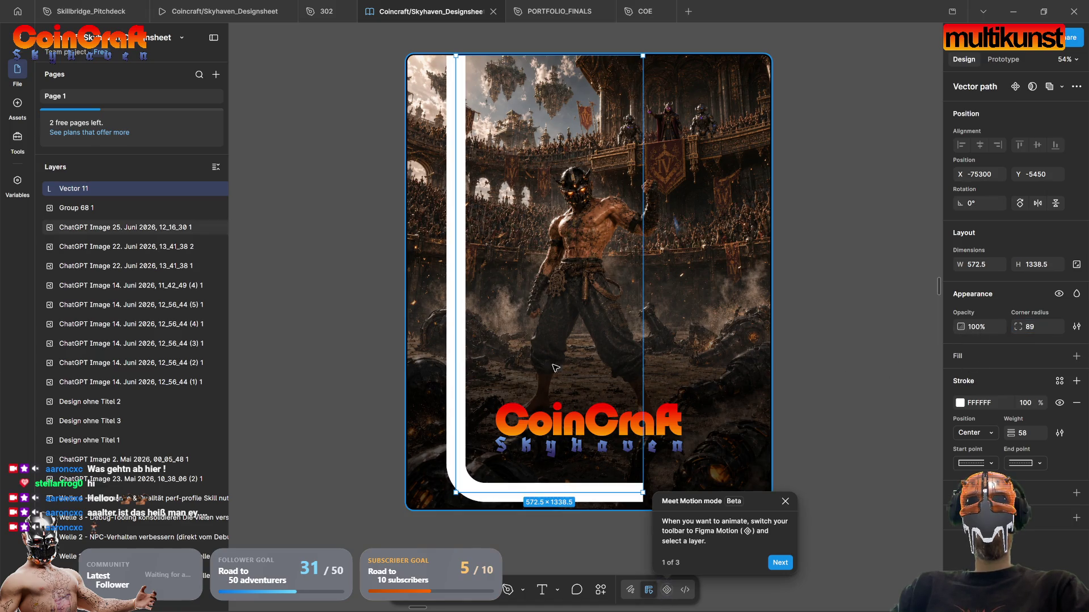
# Step: Move the white L stroke left so its top lines up with the frame border
pyautogui.moveTo(458, 393)
pyautogui.mouseDown()
pyautogui.moveTo(428, 390)
pyautogui.moveTo(441, 388)
pyautogui.mouseUp()
pyautogui.scroll(5, 441, 388)
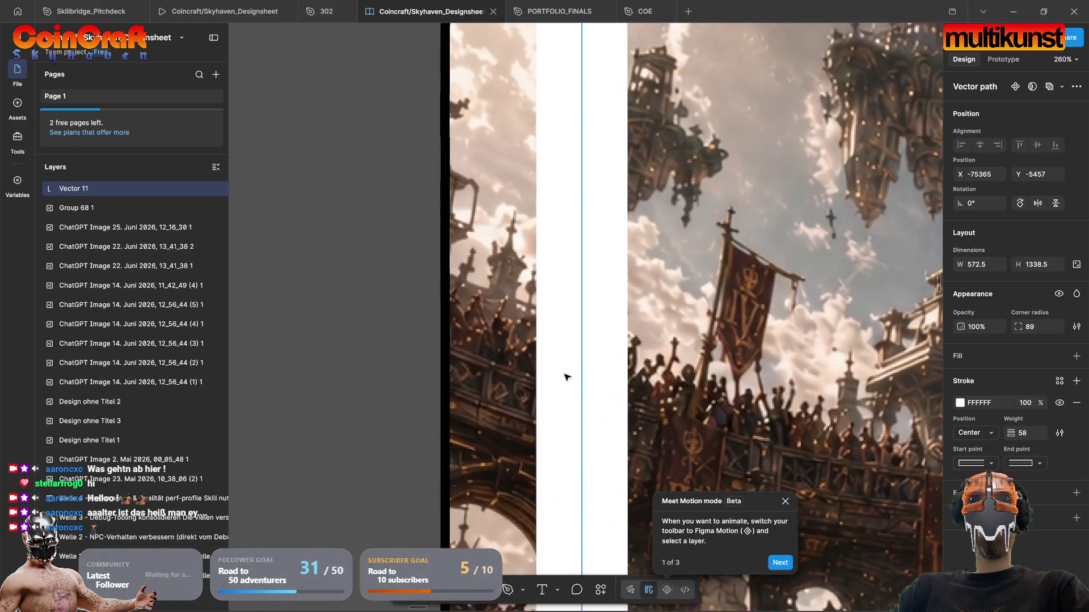
pyautogui.scroll(5, 571, 370)
pyautogui.moveTo(554, 494); pyautogui.dragTo(550, 491)
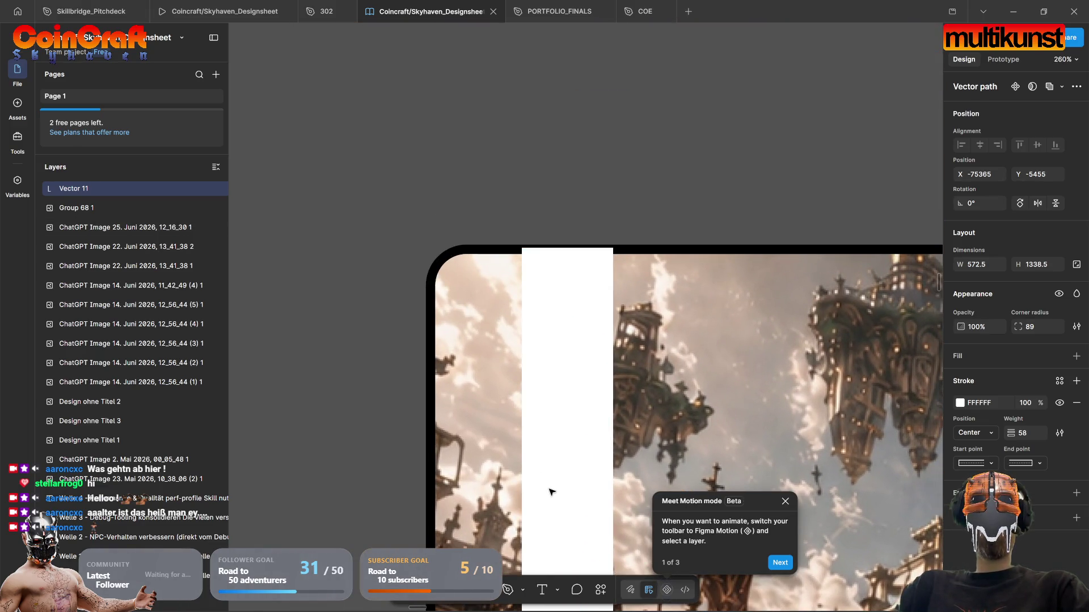
pyautogui.press('Escape')
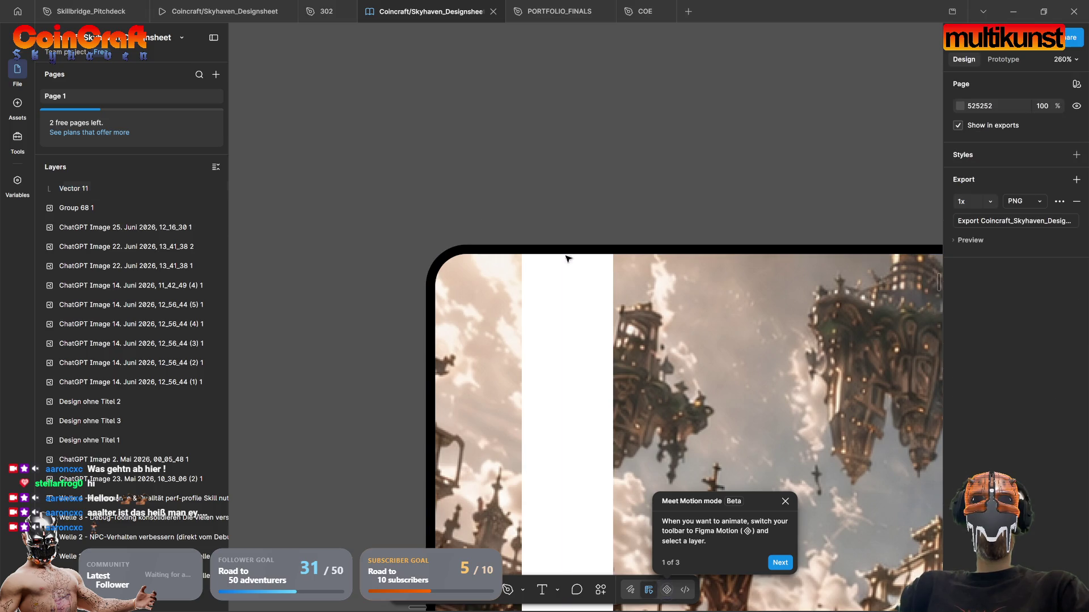
pyautogui.scroll(-5, 568, 258)
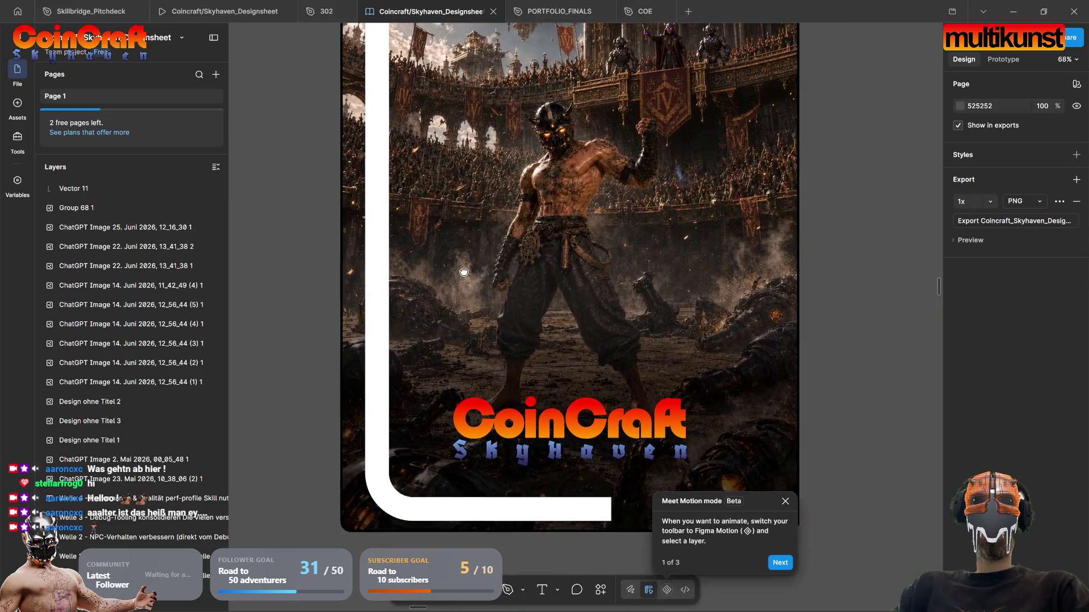
# Step: Stretch the white L stroke to 572×1360 and Alt-drag an offset duplicate of it
pyautogui.click(378, 497)
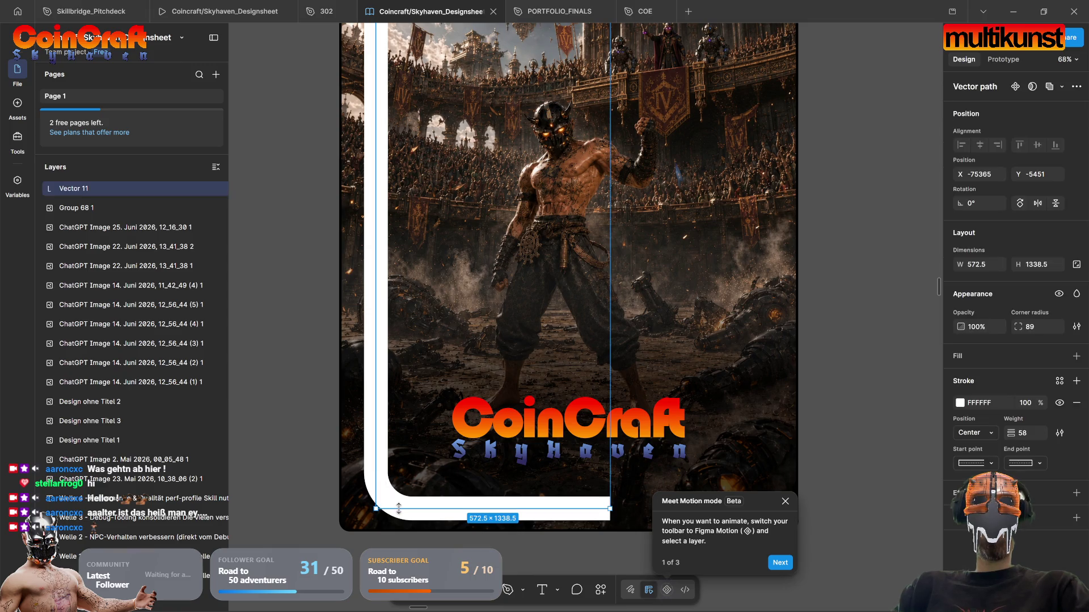
pyautogui.moveTo(421, 511); pyautogui.dragTo(424, 517)
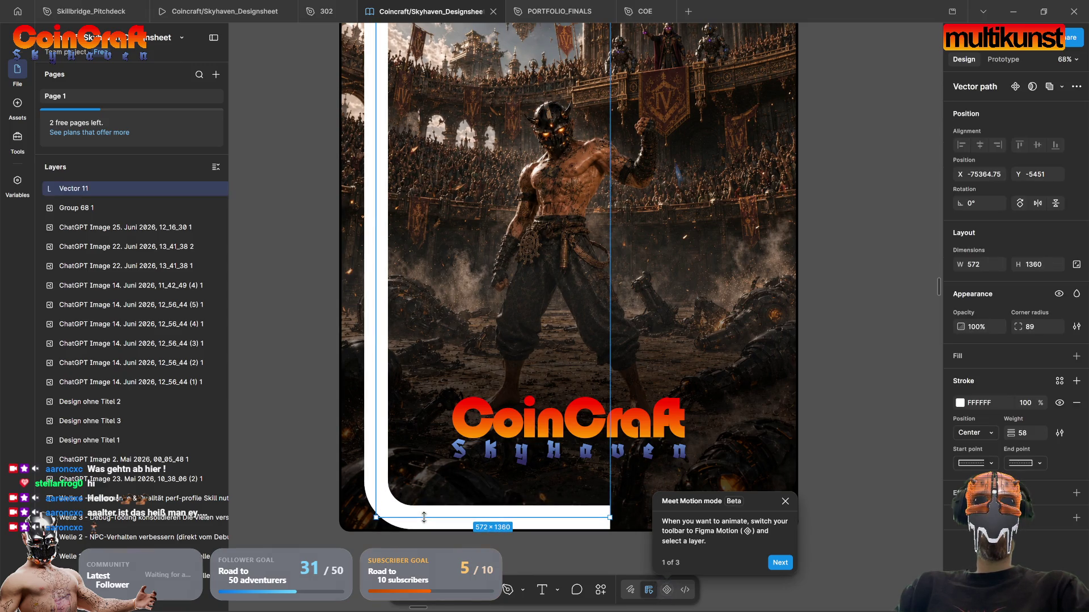
pyautogui.press('Escape')
pyautogui.click(375, 487)
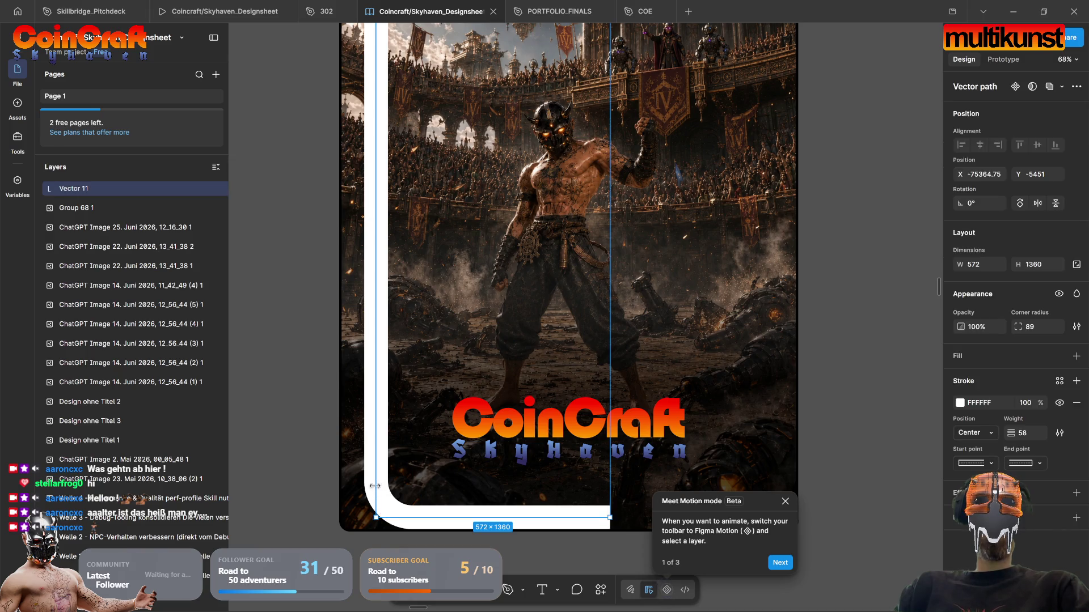
pyautogui.moveTo(391, 502); pyautogui.dragTo(402, 494)
pyautogui.click(544, 561)
pyautogui.scroll(-2, 499, 522)
# Step: Set the original L stroke's corner smoothing to 60%
pyautogui.click(536, 493)
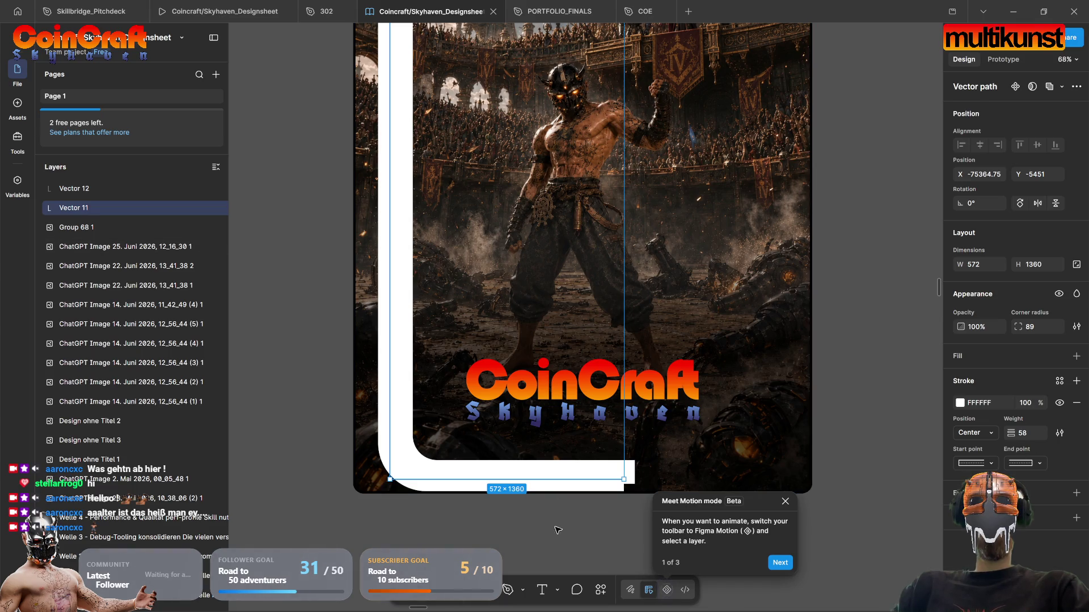
pyautogui.scroll(5, 565, 531)
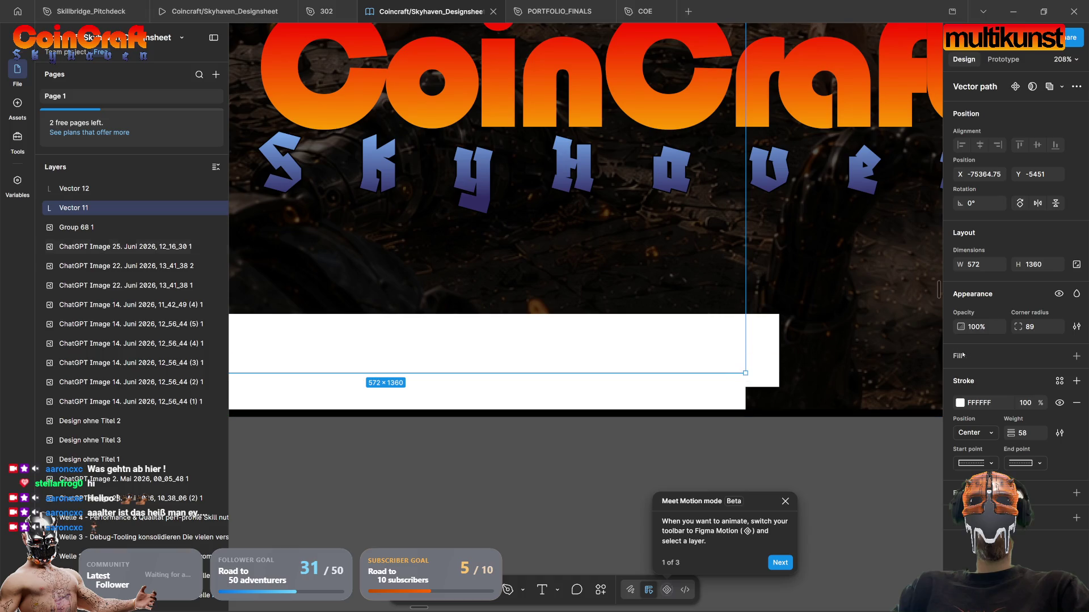
pyautogui.click(1076, 326)
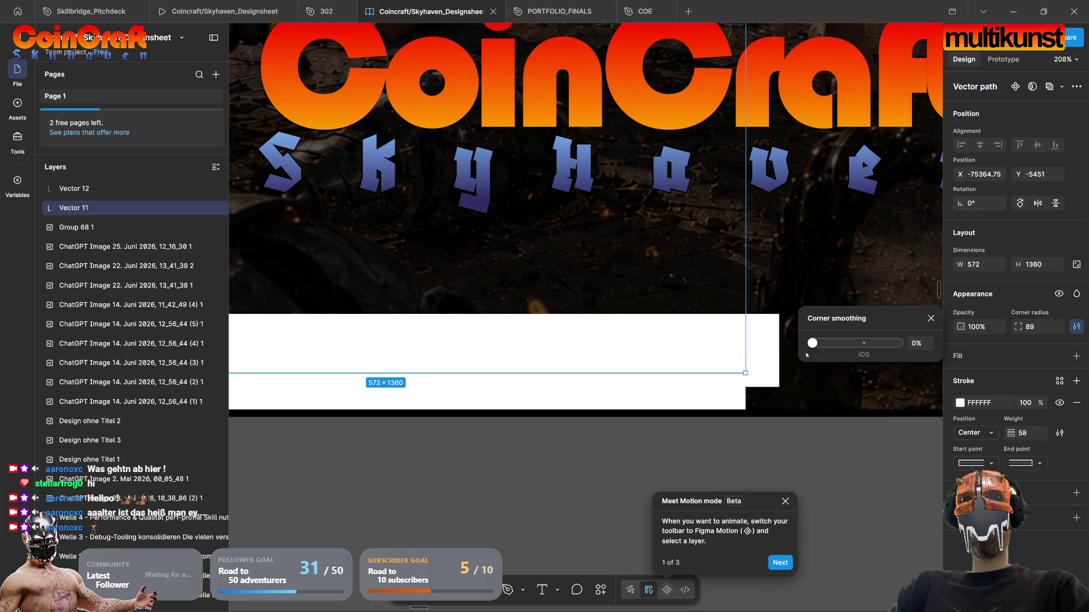
pyautogui.moveTo(811, 347)
pyautogui.mouseDown()
pyautogui.moveTo(899, 347)
pyautogui.moveTo(813, 348)
pyautogui.moveTo(864, 349)
pyautogui.mouseUp()
pyautogui.scroll(-5, 517, 376)
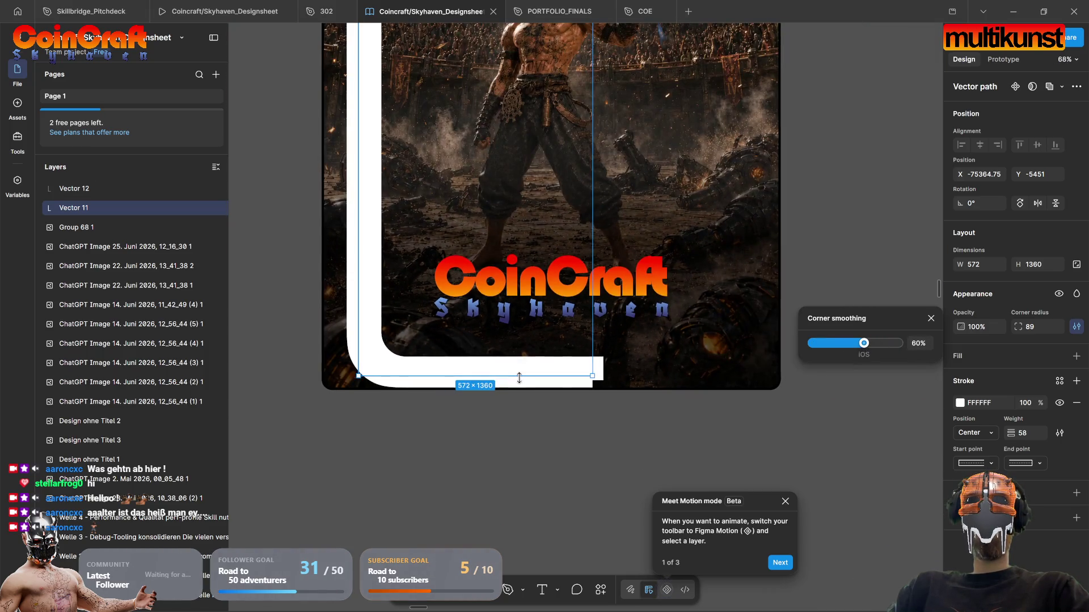
pyautogui.click(572, 461)
pyautogui.scroll(10, 567, 389)
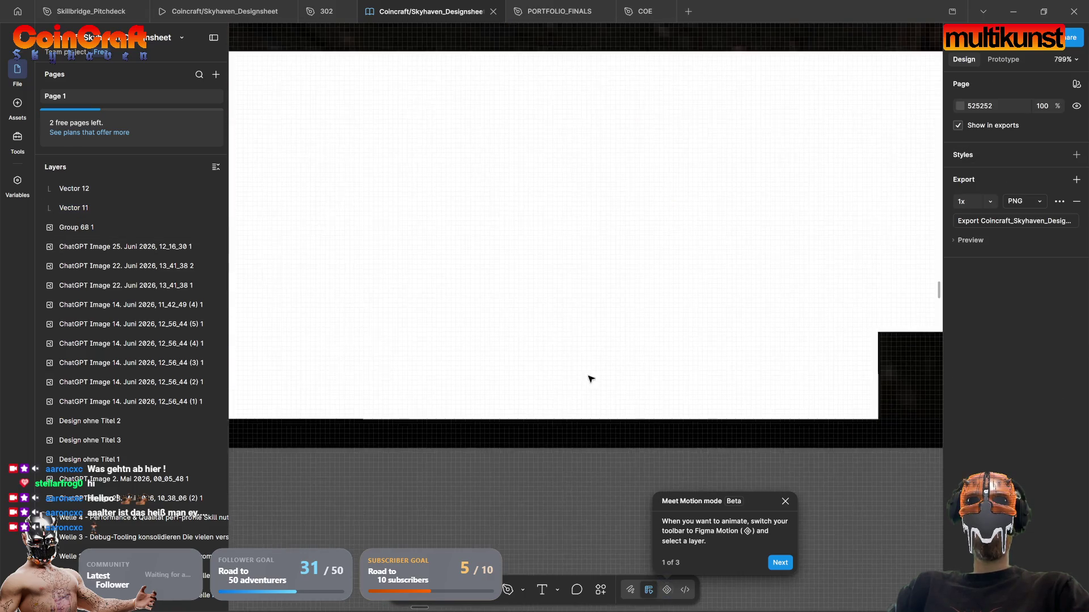
# Step: Give both Vector 11 and Vector 12 a Round end point
pyautogui.click(601, 384)
pyautogui.scroll(-8, 624, 397)
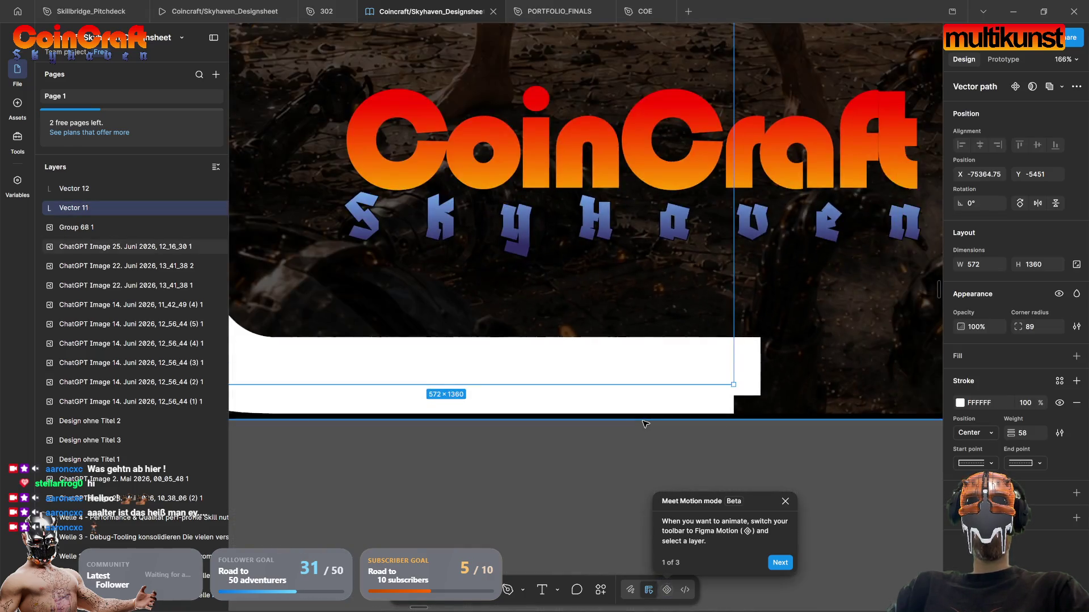
pyautogui.click(651, 394)
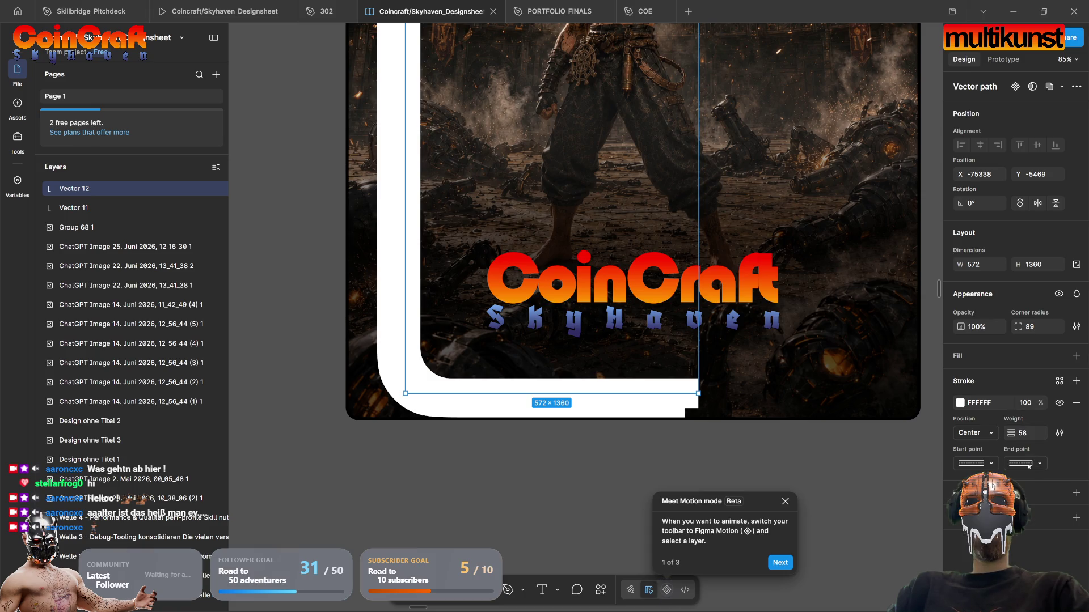
pyautogui.click(652, 406)
pyautogui.click(1028, 465)
pyautogui.click(1018, 478)
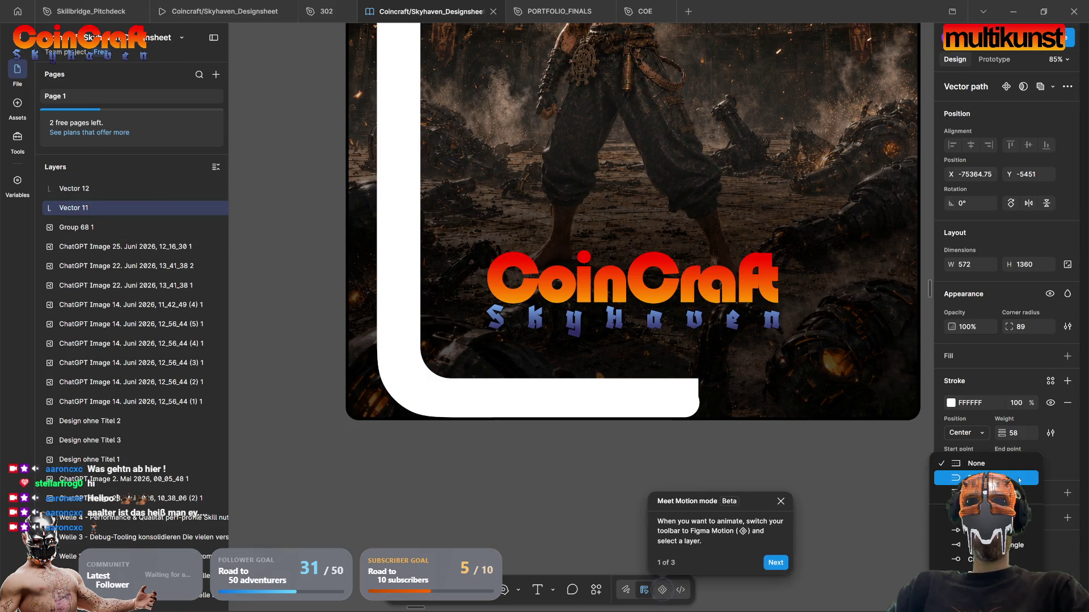
pyautogui.click(648, 391)
pyautogui.click(1020, 463)
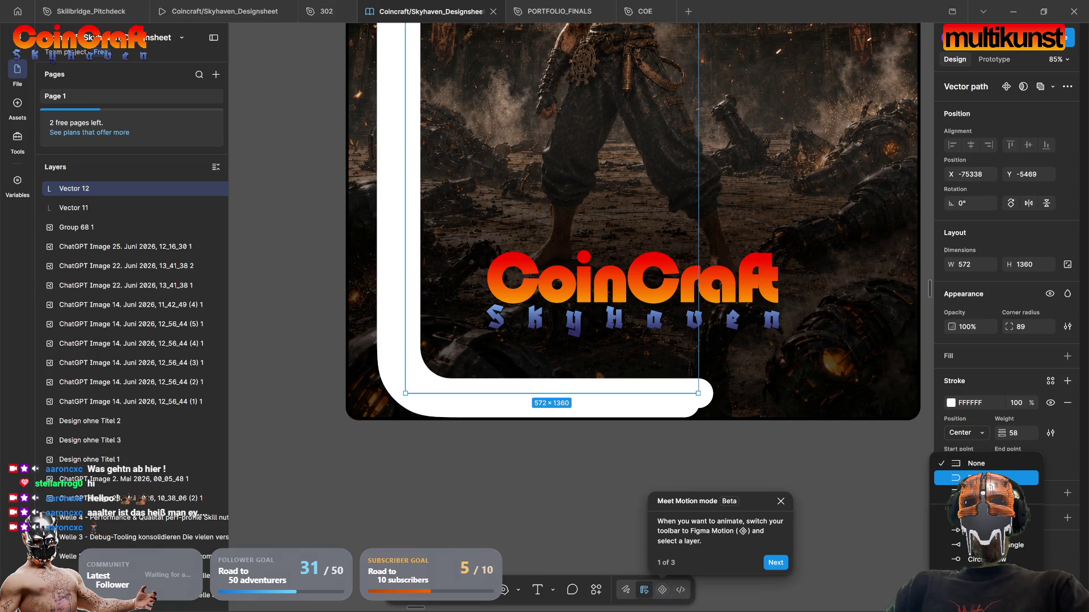
pyautogui.click(989, 478)
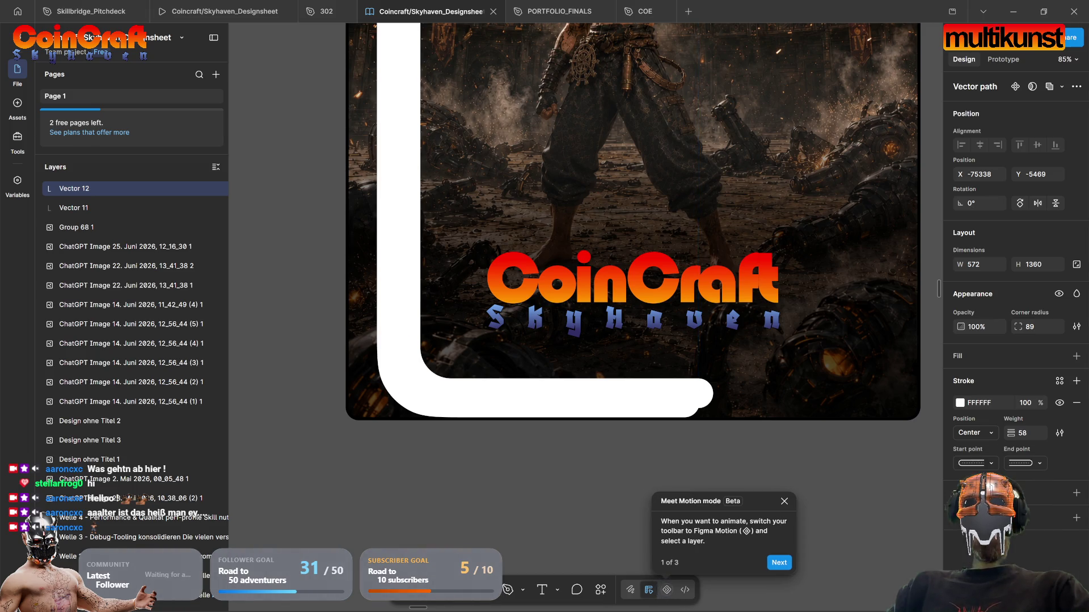
pyautogui.click(723, 470)
pyautogui.scroll(2, 448, 453)
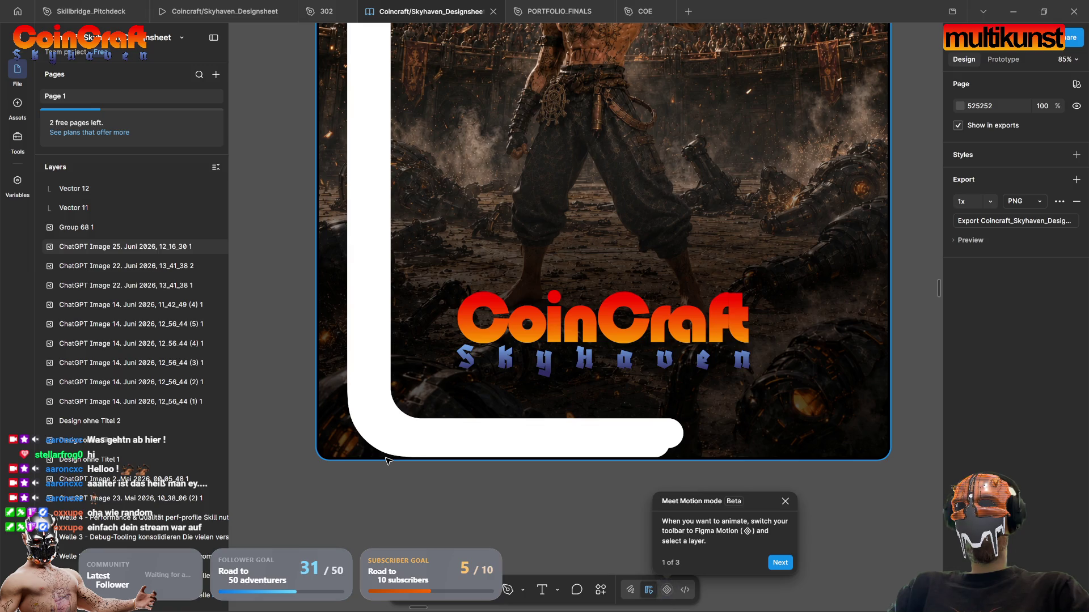
pyautogui.scroll(-5, 453, 369)
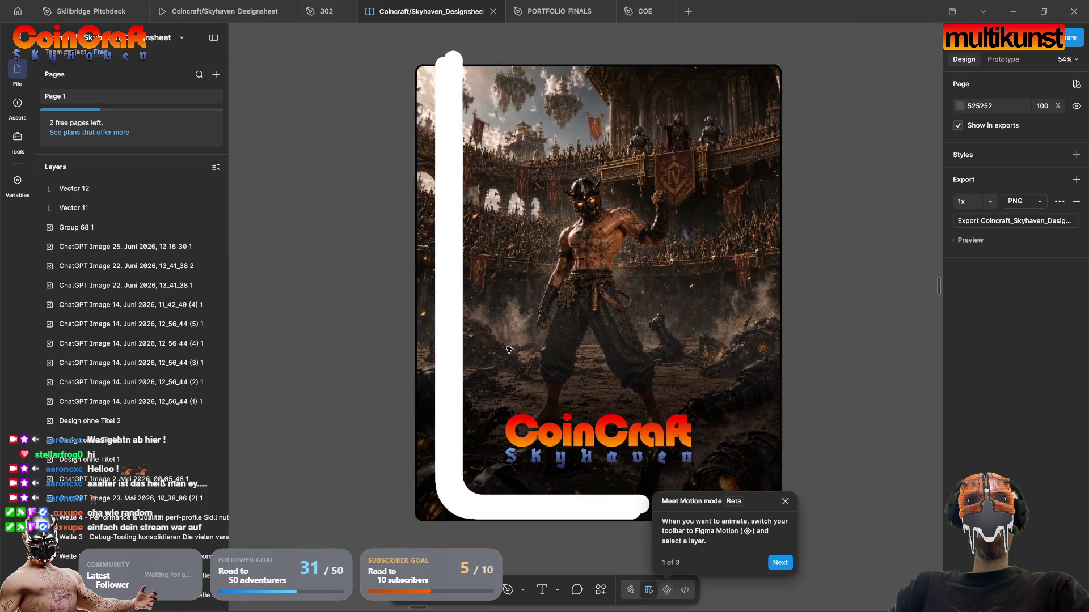
pyautogui.moveTo(516, 311); pyautogui.dragTo(545, 340)
pyautogui.scroll(5, 504, 158)
pyautogui.click(452, 206)
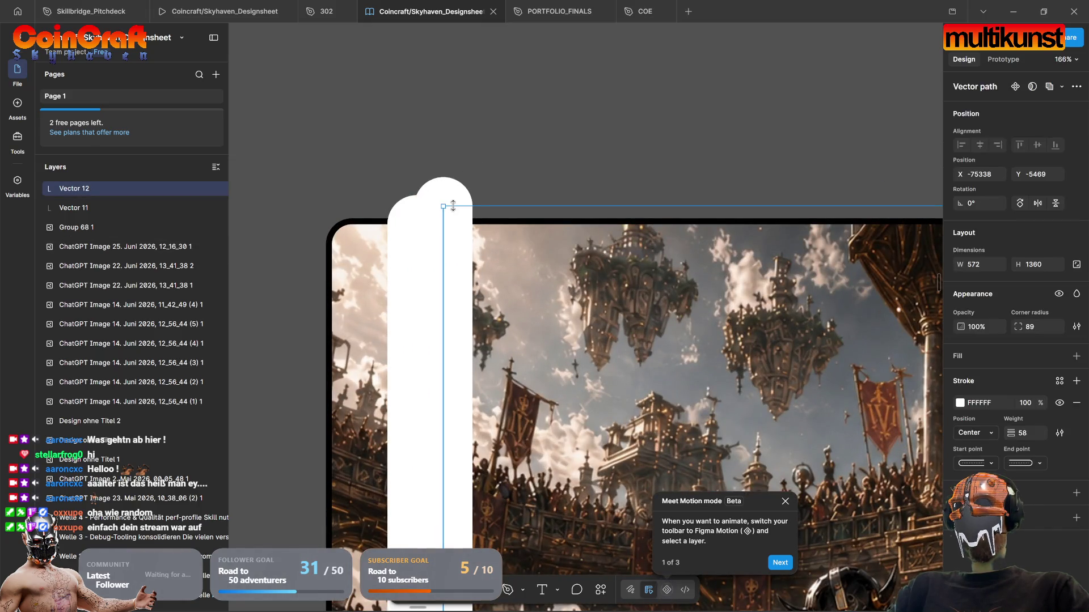
pyautogui.click(536, 165)
pyautogui.scroll(-5, 543, 275)
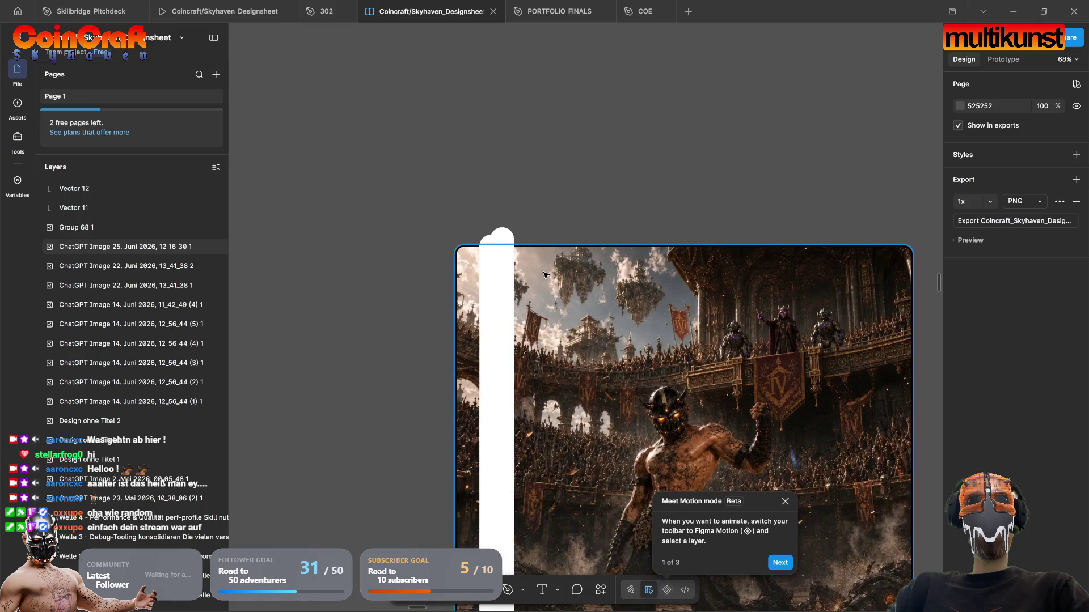
pyautogui.scroll(2, 543, 275)
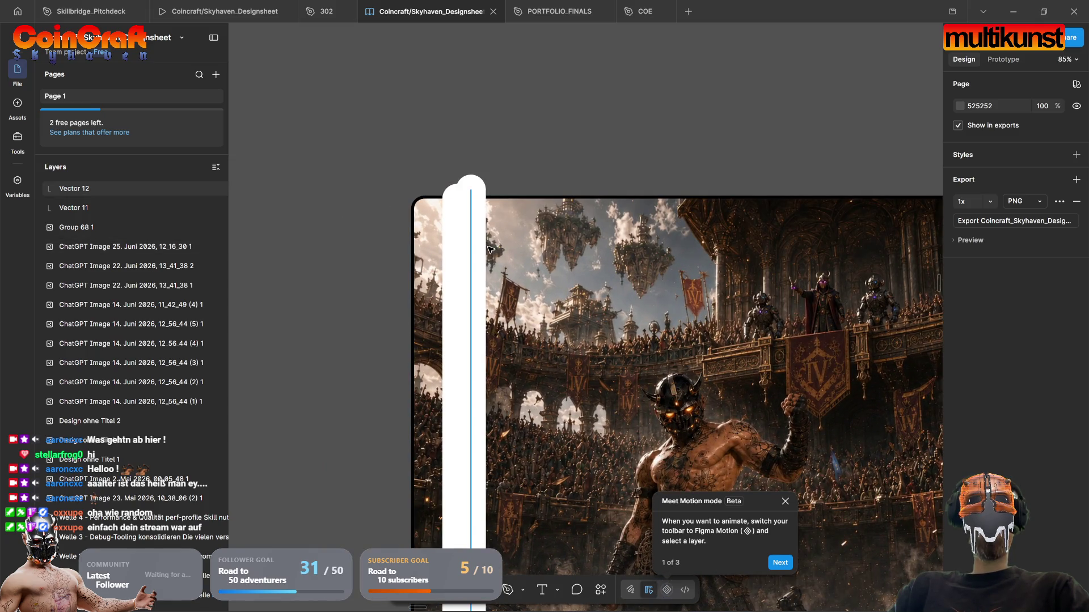
pyautogui.scroll(-4, 489, 249)
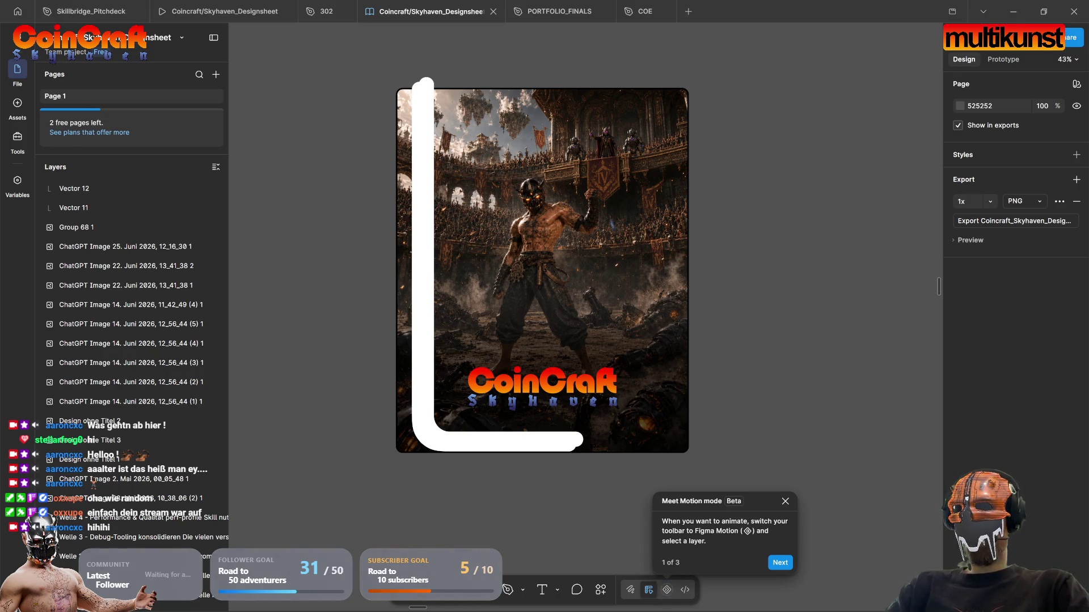
# Step: Change the L strokes' colour to a vertically running linear gradient
pyautogui.click(432, 214)
pyautogui.click(413, 246)
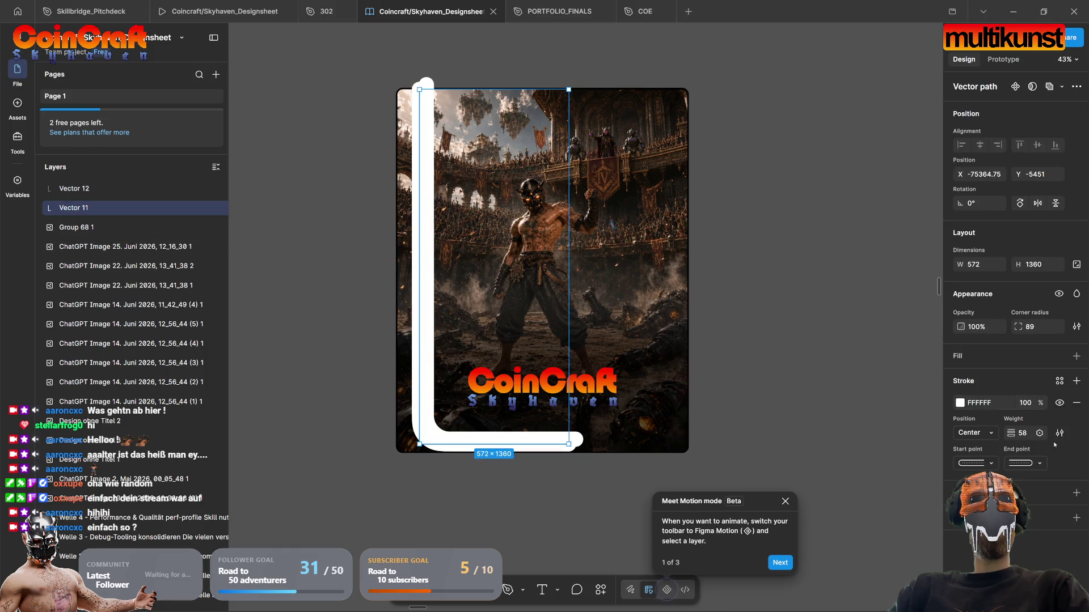
pyautogui.click(960, 402)
pyautogui.click(826, 313)
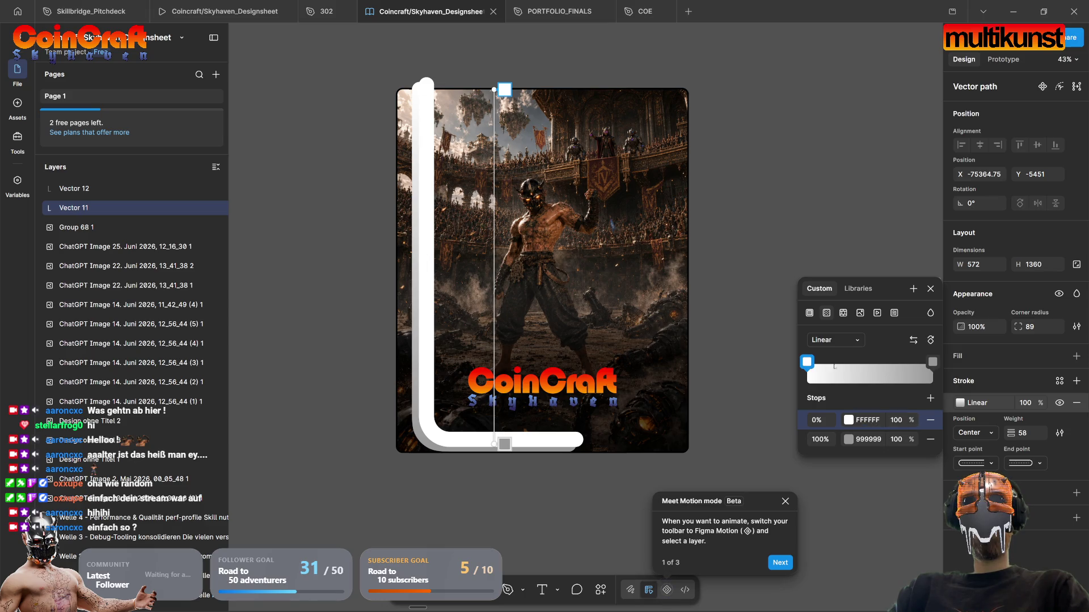
pyautogui.click(930, 340)
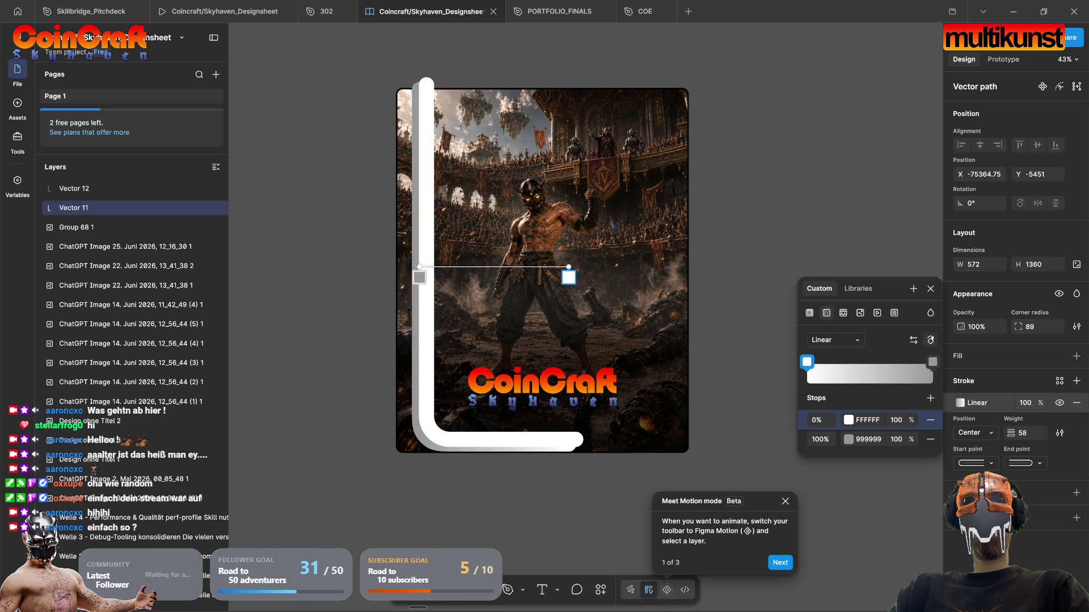
pyautogui.click(929, 340)
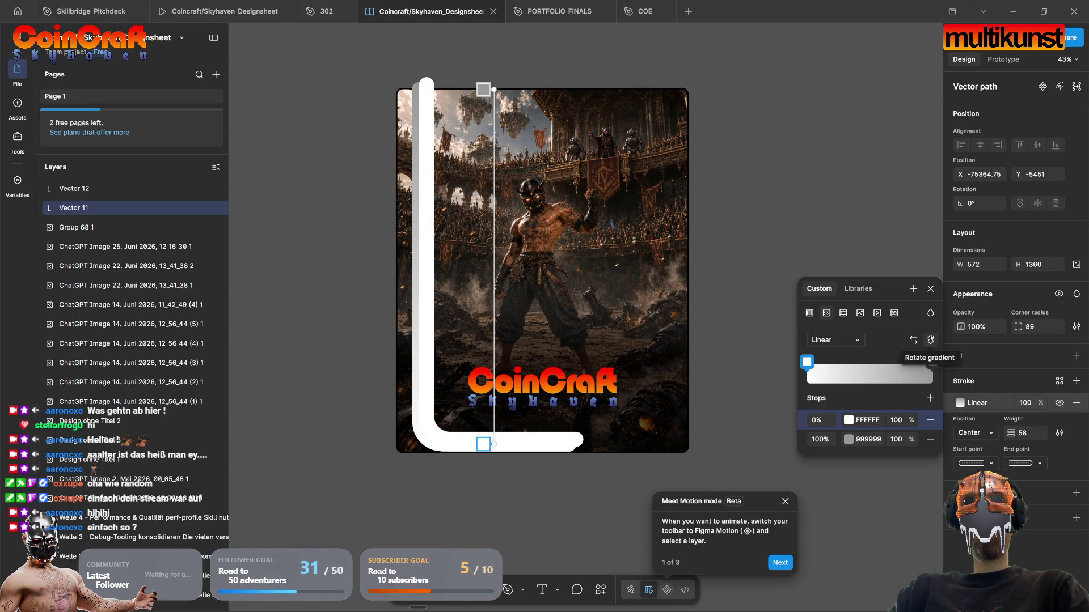
# Step: Eyedrop the logo's red and the title's orange FF9000 into the gradient stops
pyautogui.click(931, 363)
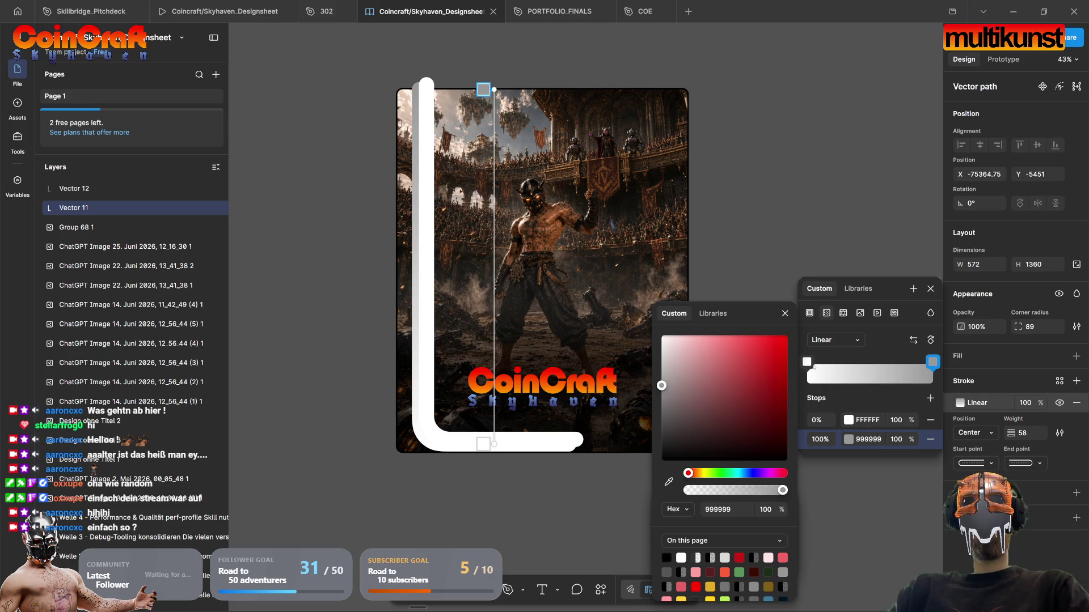
pyautogui.click(669, 481)
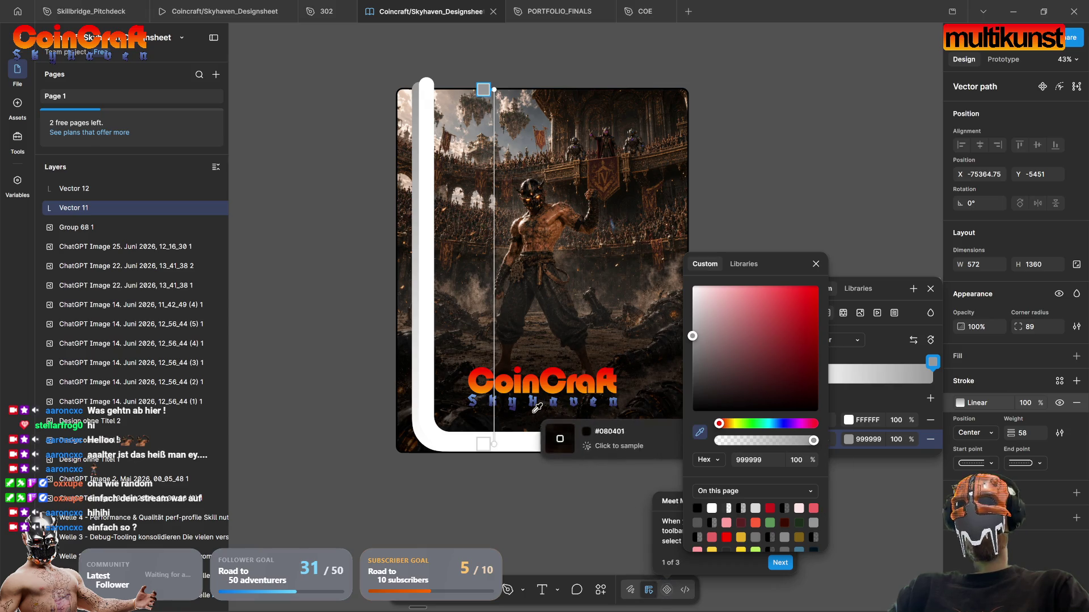
pyautogui.click(482, 372)
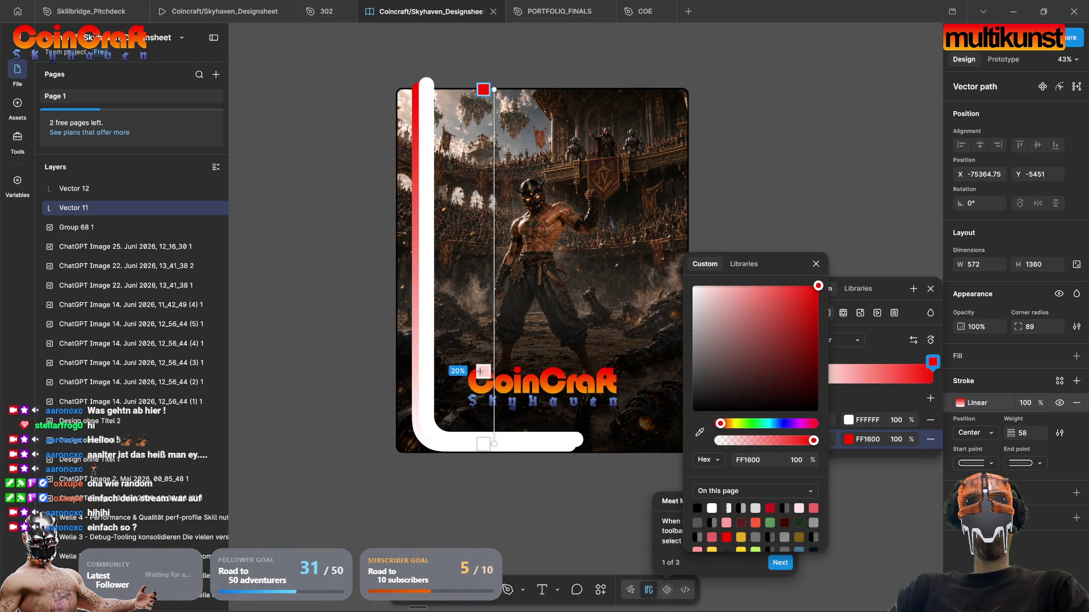
pyautogui.click(864, 398)
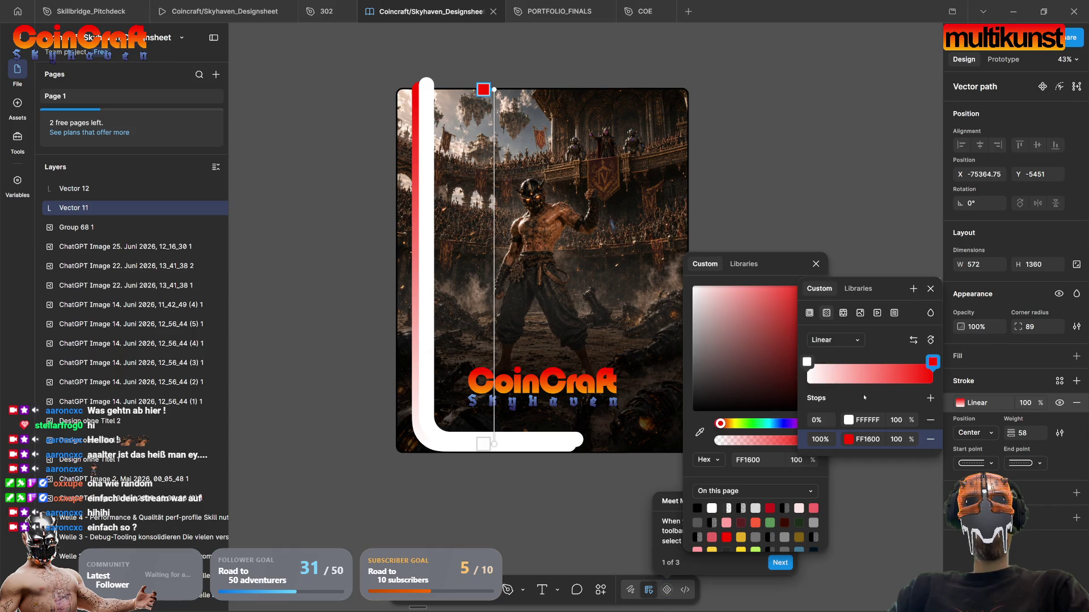
pyautogui.click(806, 362)
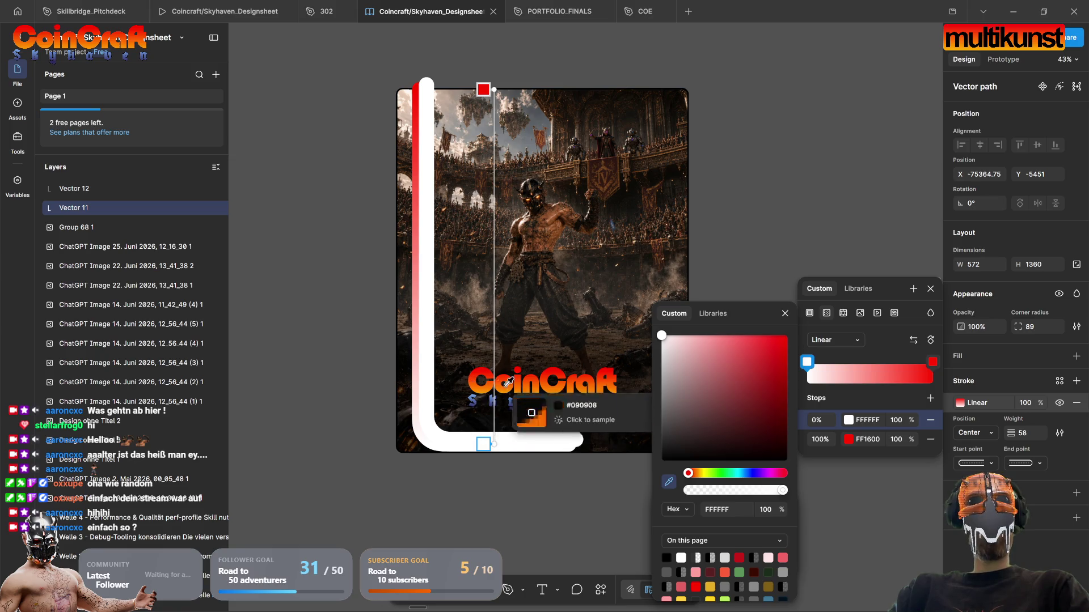
pyautogui.click(532, 388)
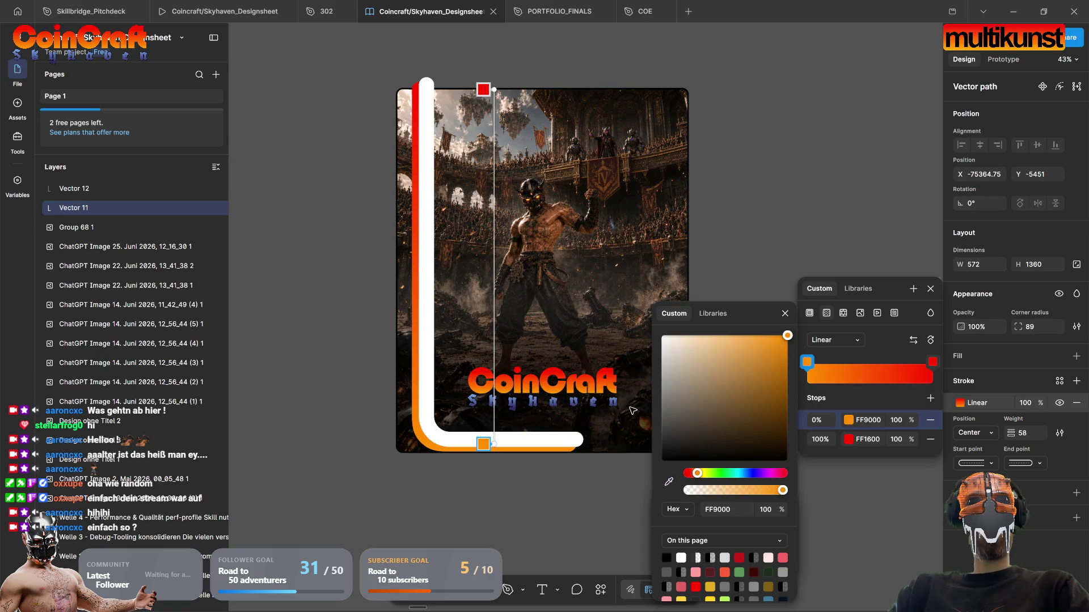
pyautogui.press('Escape')
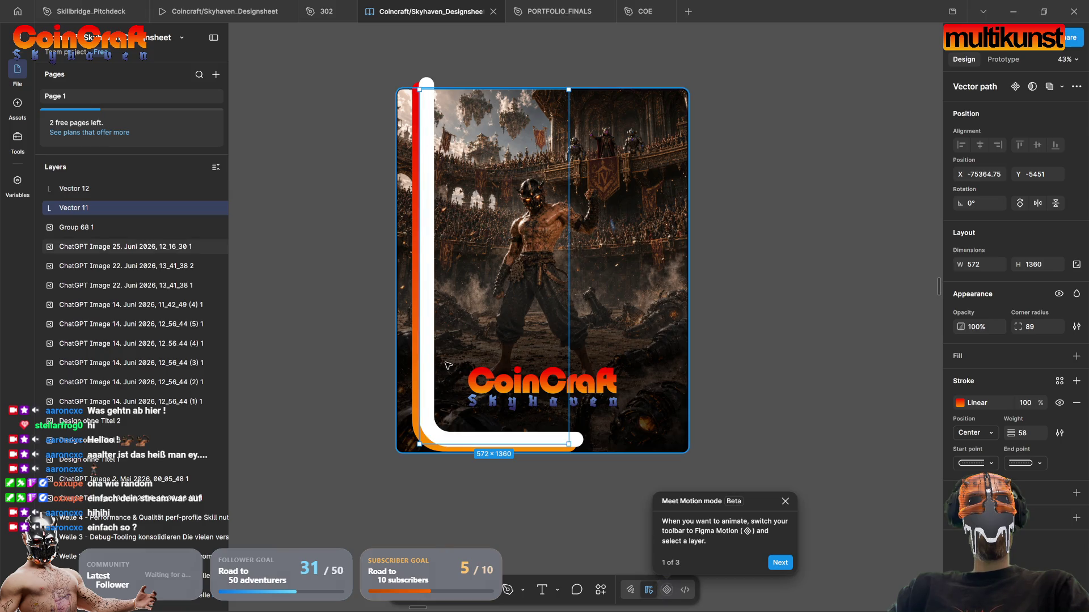
# Step: Delete the white L (Vector 12) and duplicate the orange L, offset slightly up-right
pyautogui.click(429, 377)
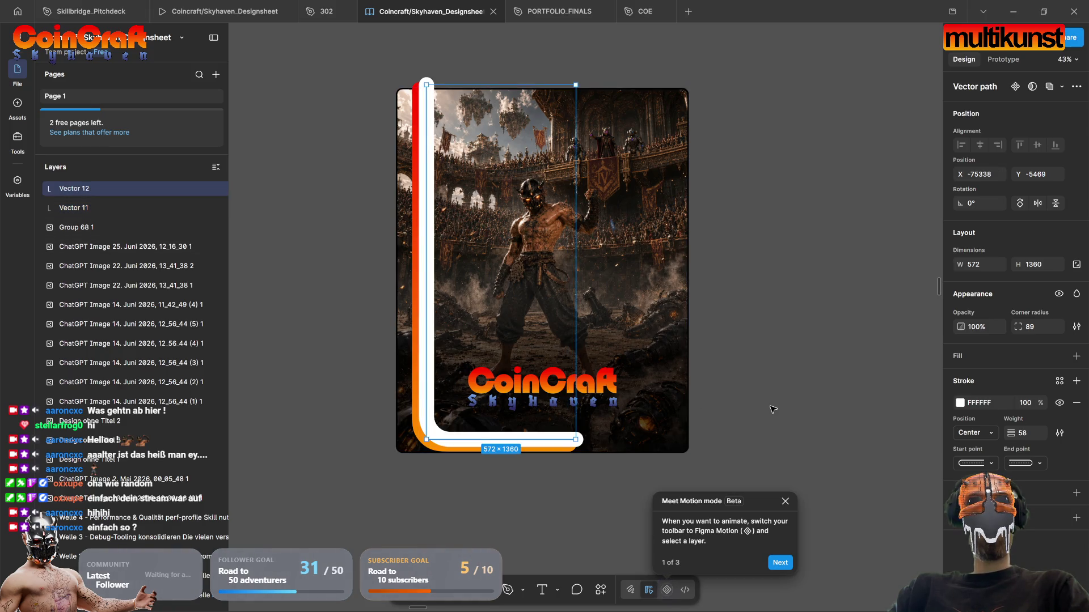
pyautogui.press('Delete')
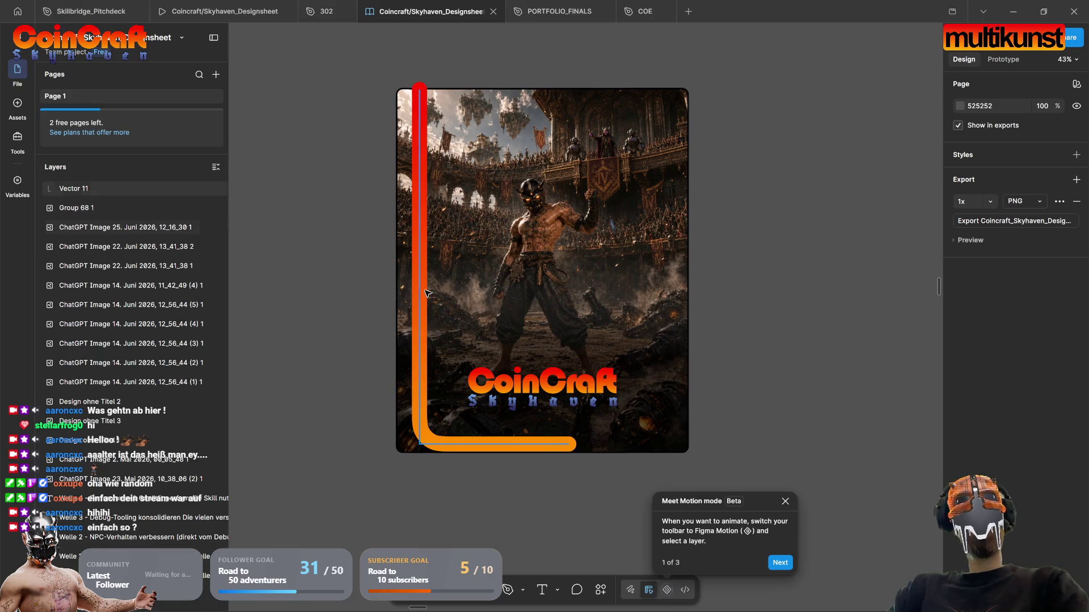
pyautogui.click(430, 435)
pyautogui.moveTo(430, 435); pyautogui.dragTo(437, 428)
pyautogui.click(504, 496)
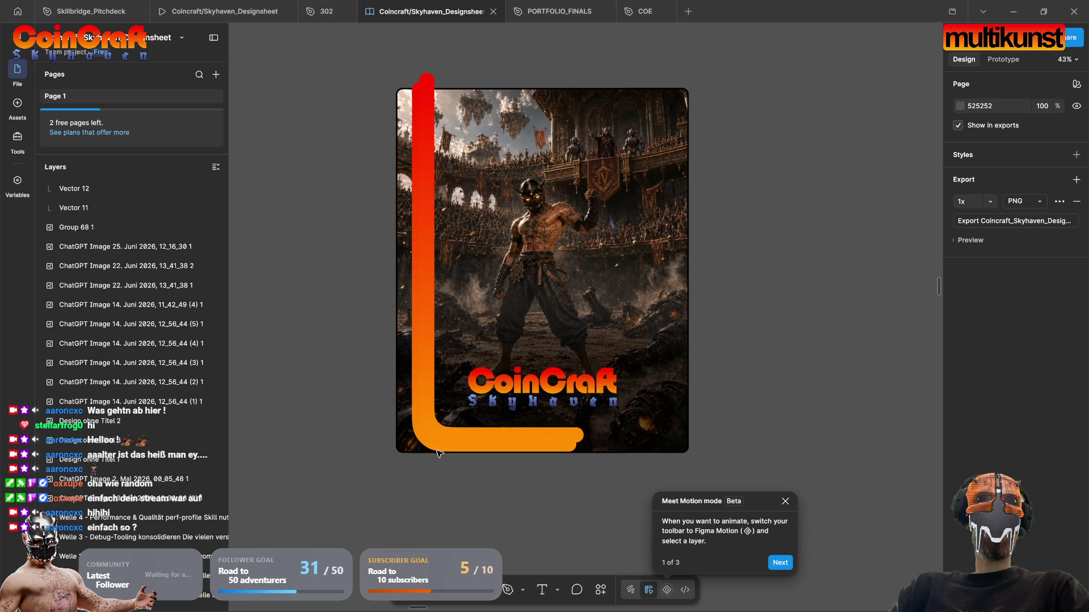
pyautogui.click(429, 420)
pyautogui.click(1076, 493)
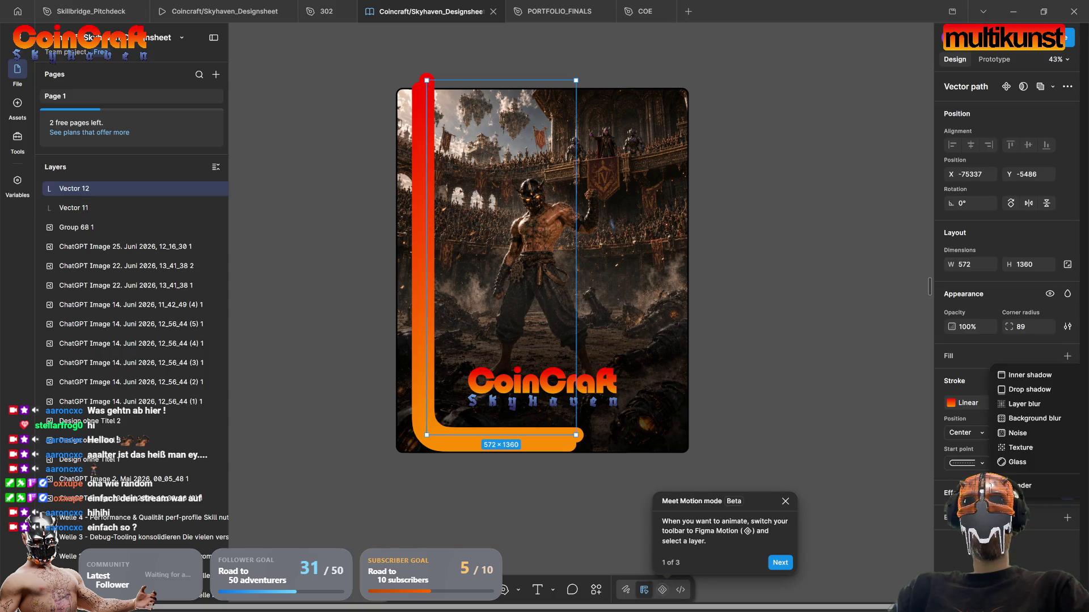
# Step: Add a black drop shadow (Y 4, blur 4) to Vector 12 and zoom in to check it
pyautogui.click(1027, 389)
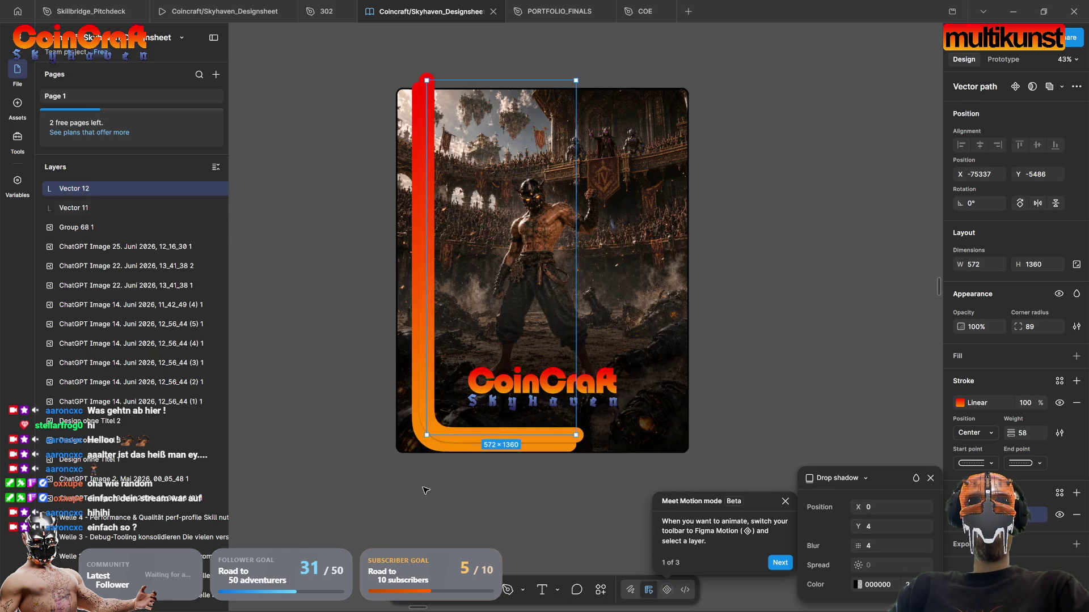
pyautogui.scroll(5, 425, 459)
pyautogui.scroll(-2, 592, 431)
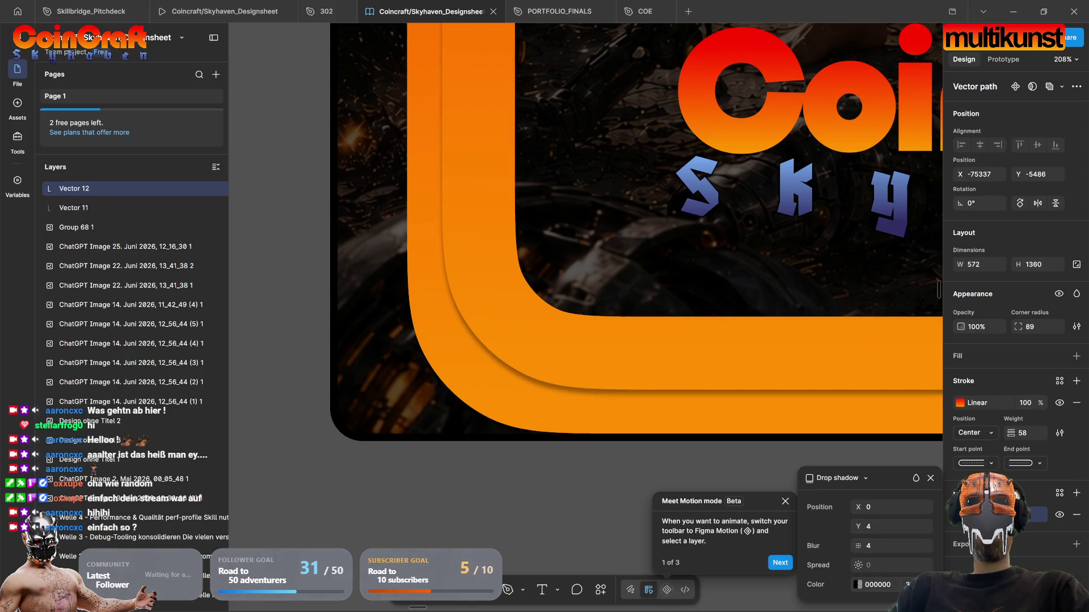
pyautogui.scroll(-5, 614, 361)
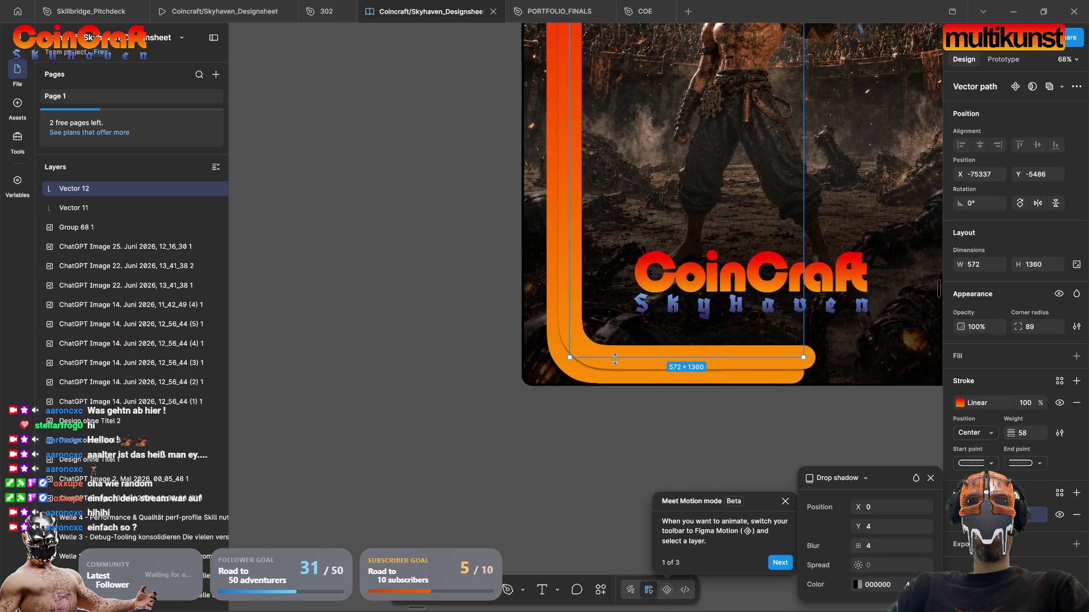
pyautogui.click(775, 427)
pyautogui.scroll(-3, 775, 427)
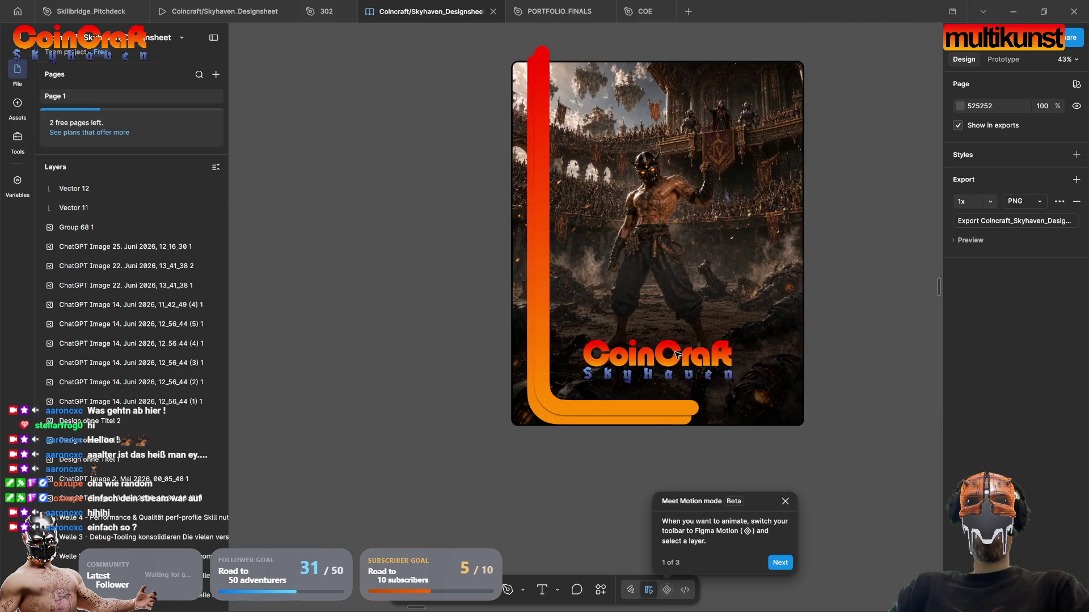
pyautogui.click(531, 209)
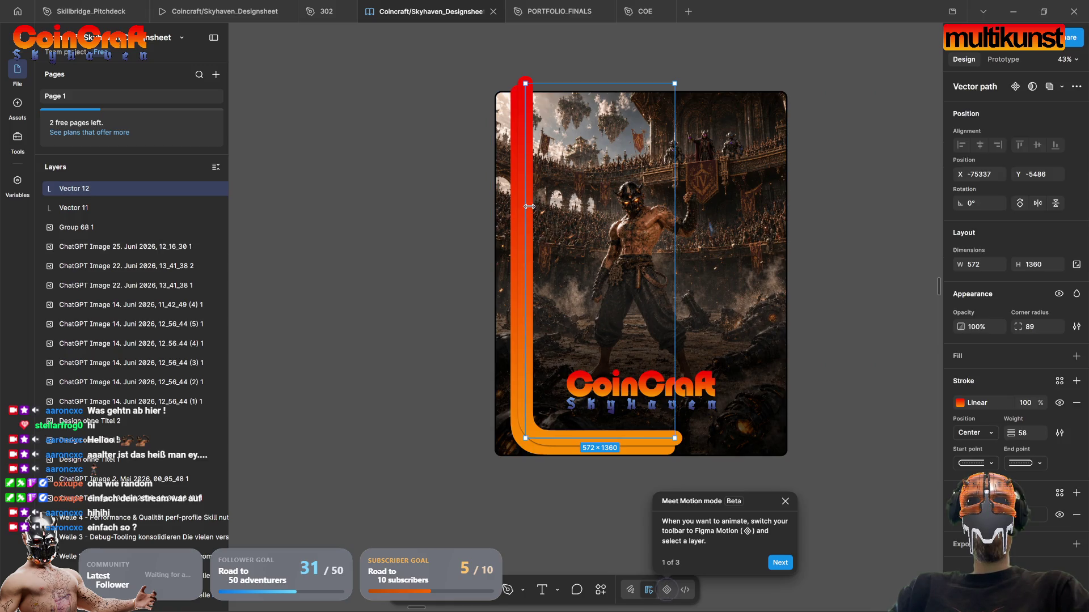
pyautogui.click(617, 480)
pyautogui.hscroll(3, 589, 492)
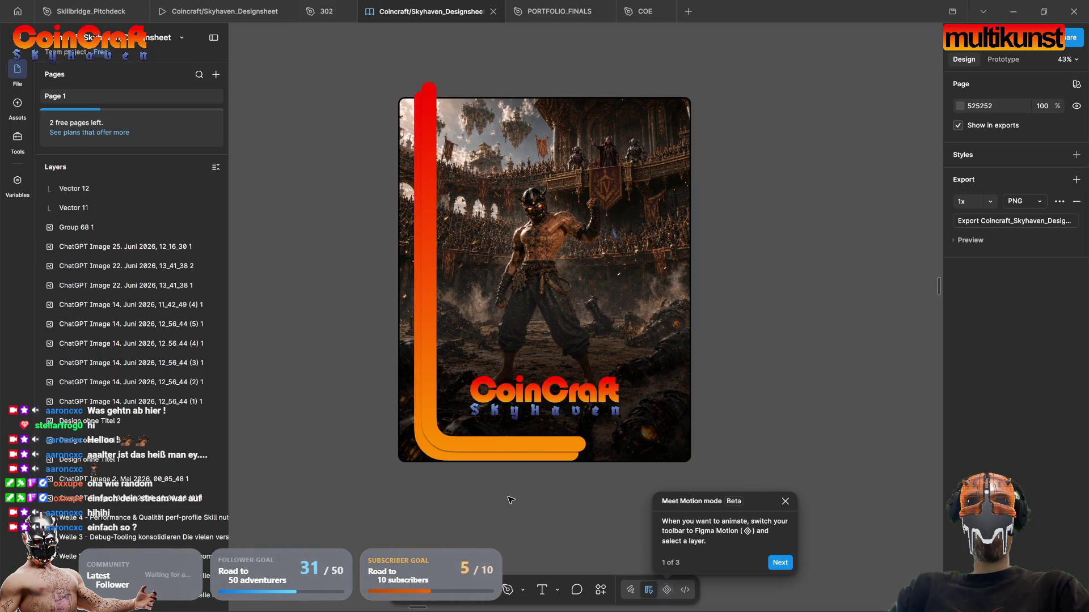
pyautogui.hscroll(-1, 513, 499)
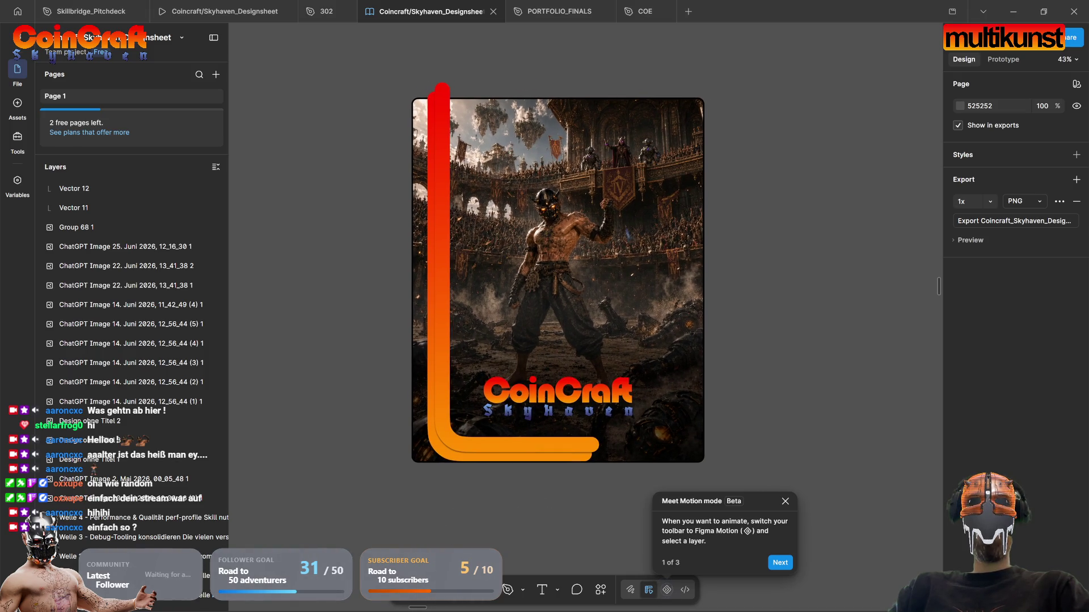
# Step: Draw a new frame over the whole poster with a 31 px corner radius
pyautogui.press('f')
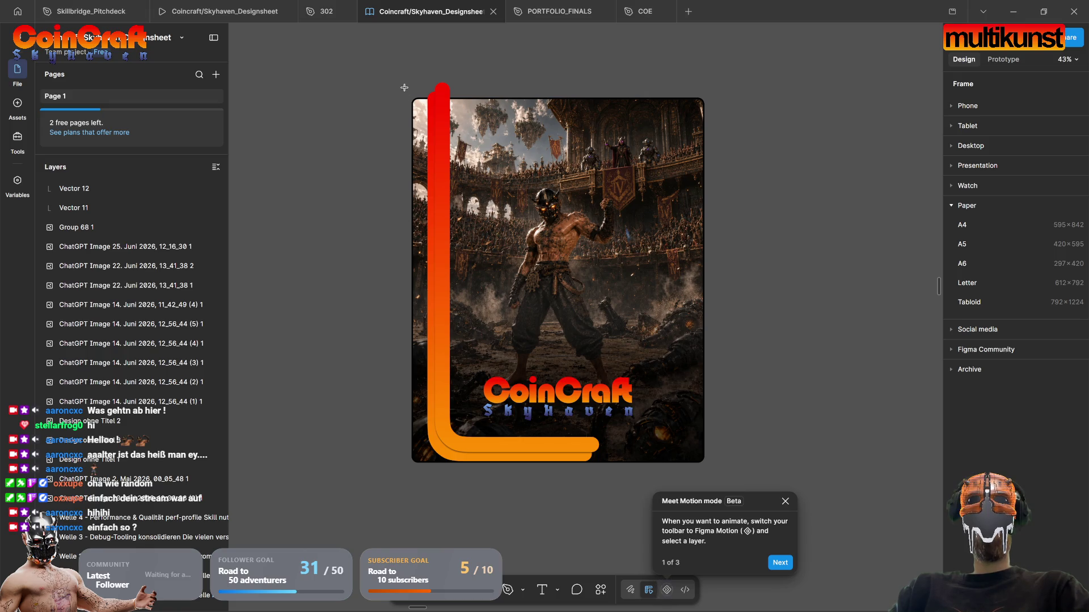
pyautogui.moveTo(411, 90)
pyautogui.mouseDown()
pyautogui.moveTo(664, 425)
pyautogui.moveTo(689, 496)
pyautogui.moveTo(706, 477)
pyautogui.mouseUp()
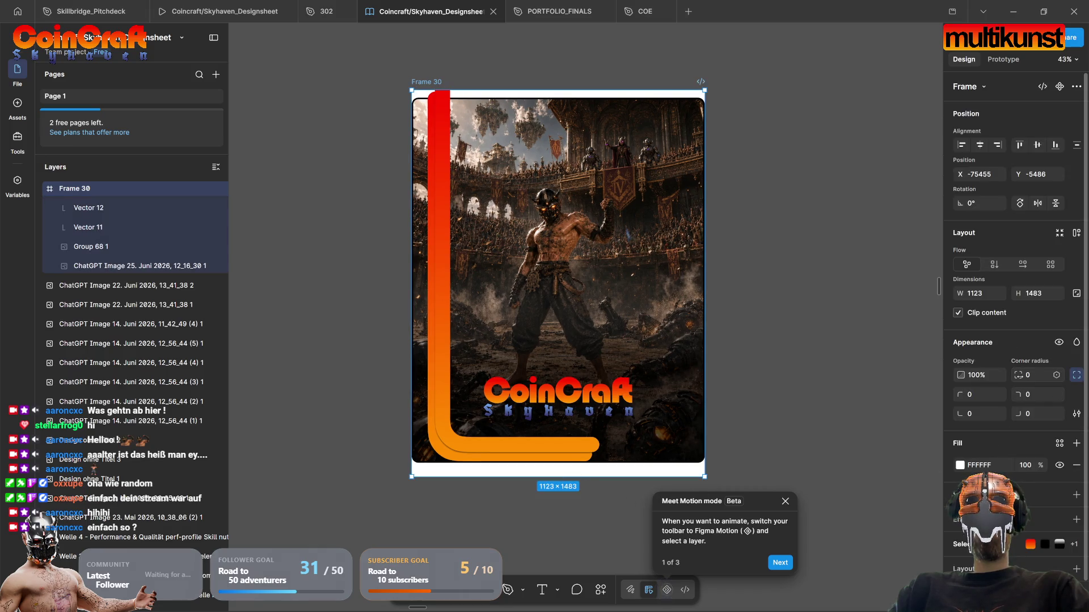
pyautogui.moveTo(1018, 375)
pyautogui.mouseDown()
pyautogui.moveTo(1038, 375)
pyautogui.moveTo(42, 377)
pyautogui.moveTo(320, 385)
pyautogui.mouseUp()
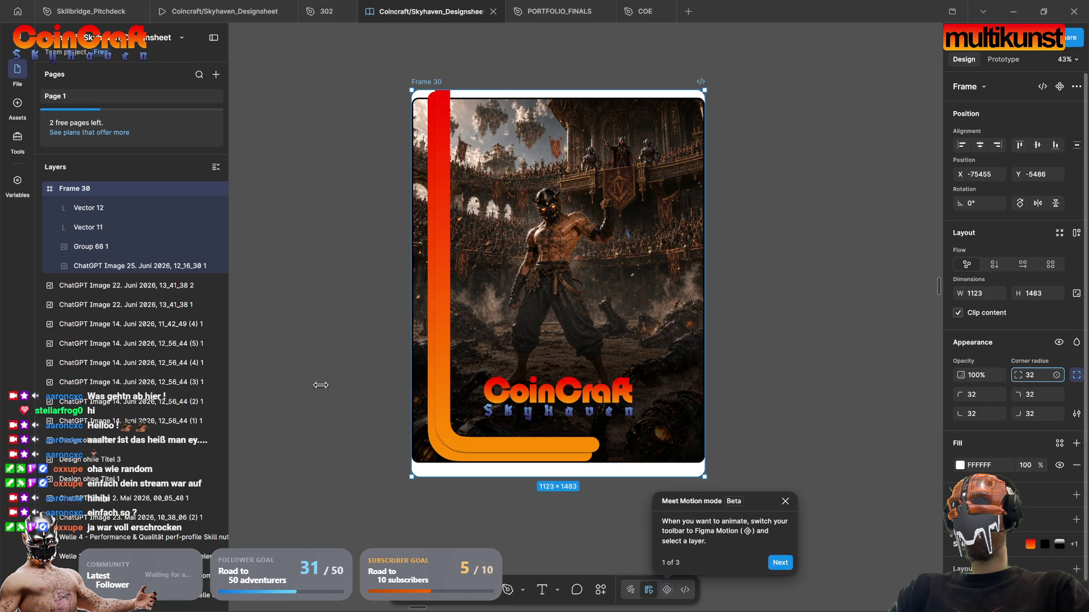
pyautogui.moveTo(307, 385); pyautogui.dragTo(299, 385)
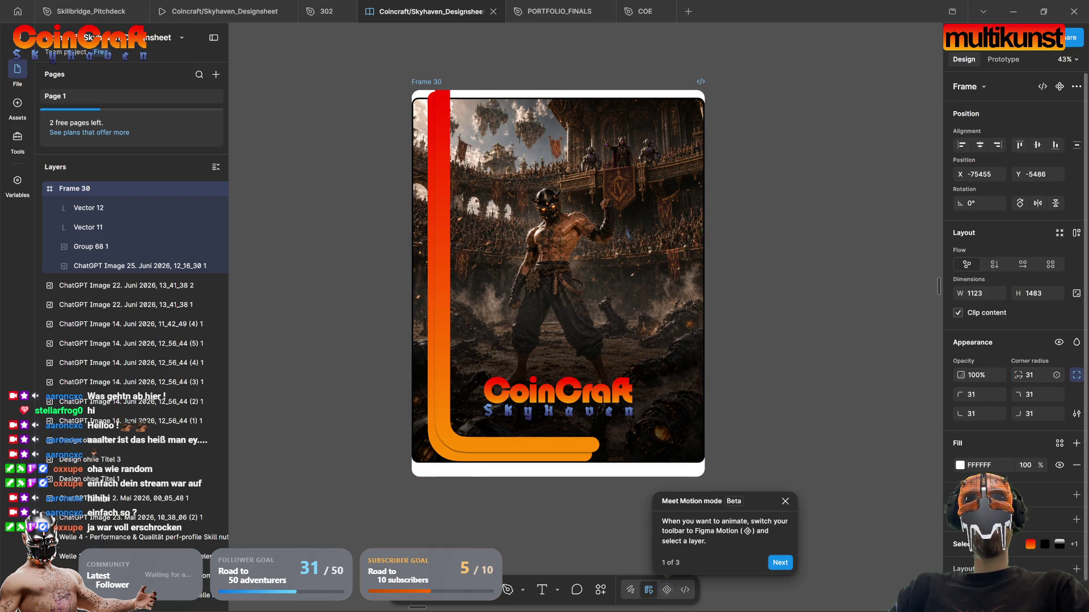
# Step: Trim the frame's top and bottom edges to 1123×1463 so it fits the poster
pyautogui.scroll(5, 513, 178)
pyautogui.moveTo(527, 233)
pyautogui.mouseDown()
pyautogui.moveTo(538, 220)
pyautogui.moveTo(535, 251)
pyautogui.mouseUp()
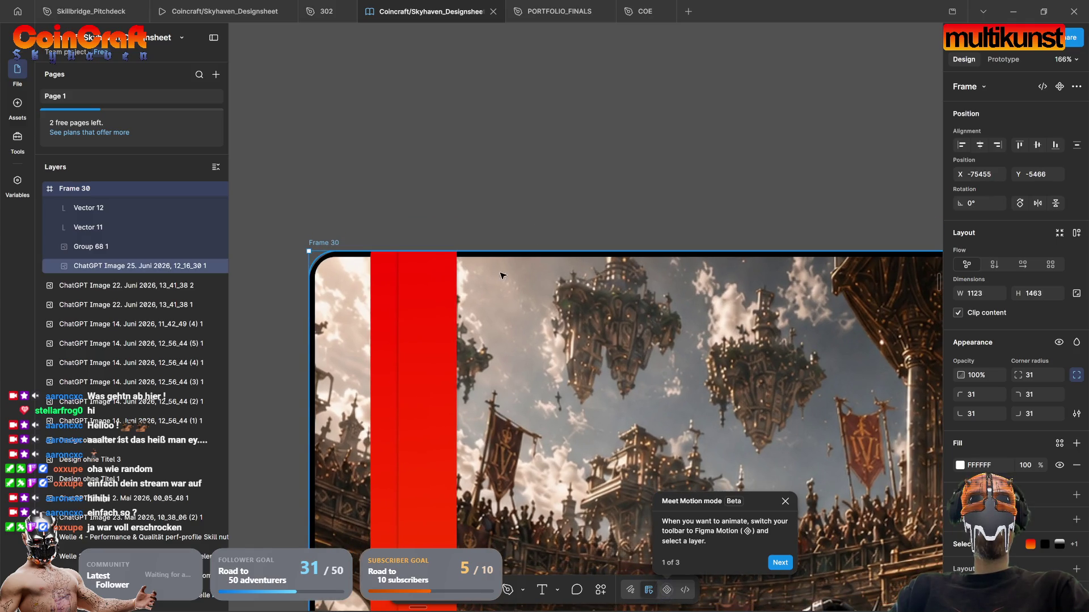
pyautogui.scroll(-5, 418, 106)
pyautogui.moveTo(435, 514); pyautogui.dragTo(435, 494)
pyautogui.click(435, 508)
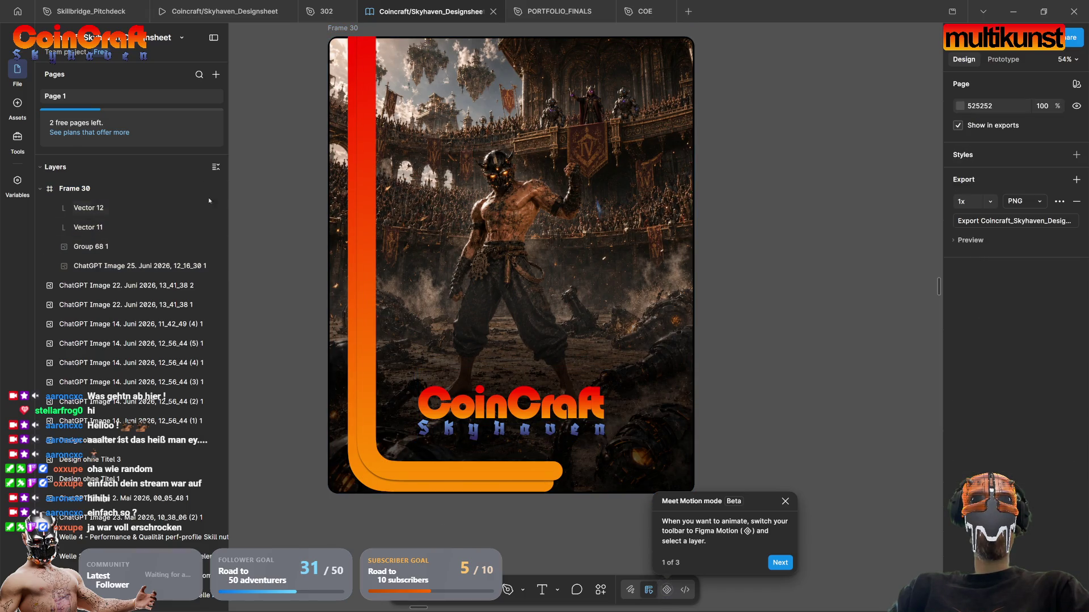
pyautogui.moveTo(328, 115); pyautogui.dragTo(327, 143)
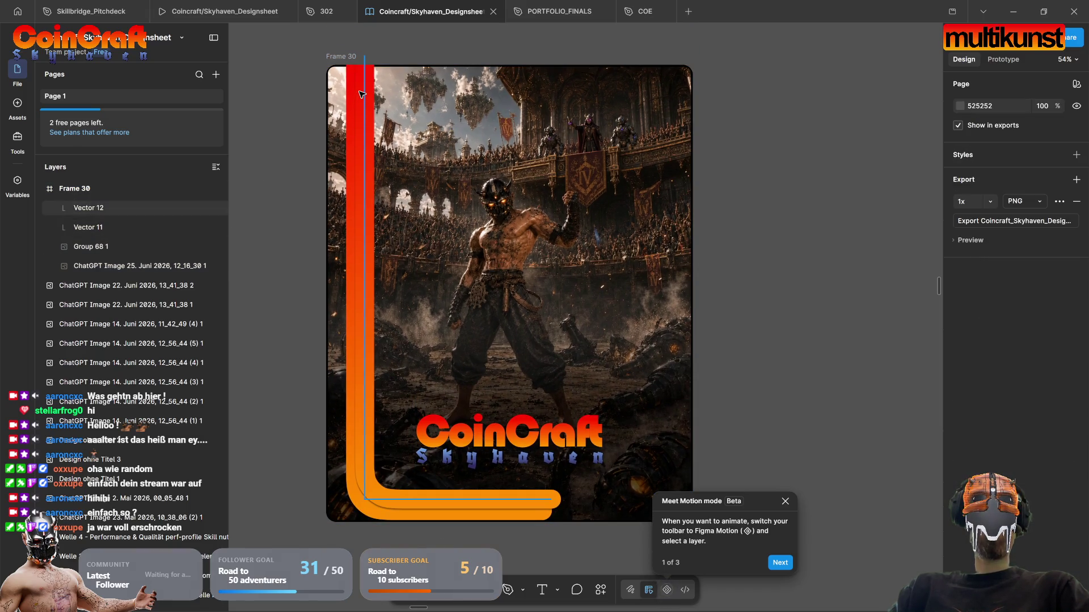
# Step: Hide the UI panels with Ctrl+\ and select the orange L stroke on the clean canvas
pyautogui.click(360, 93)
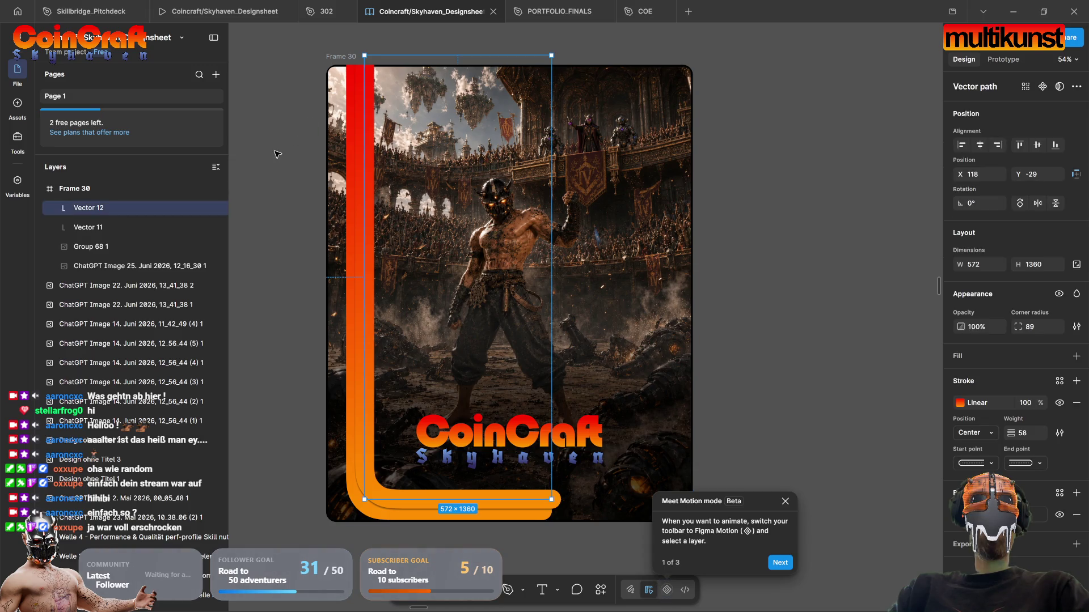
pyautogui.moveTo(278, 154); pyautogui.dragTo(305, 142)
pyautogui.click(306, 141)
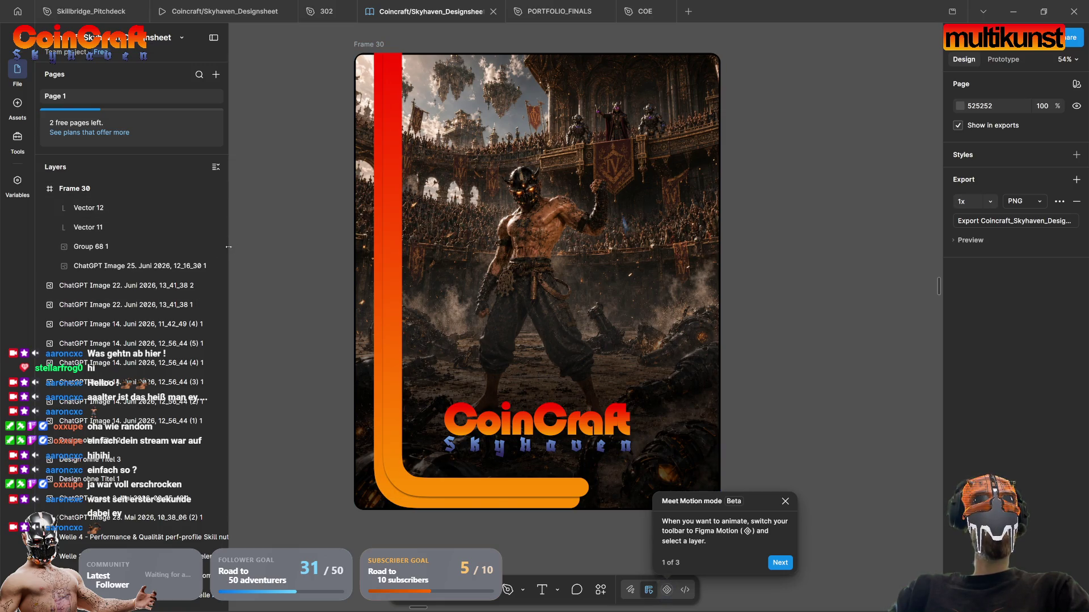
pyautogui.click(215, 38)
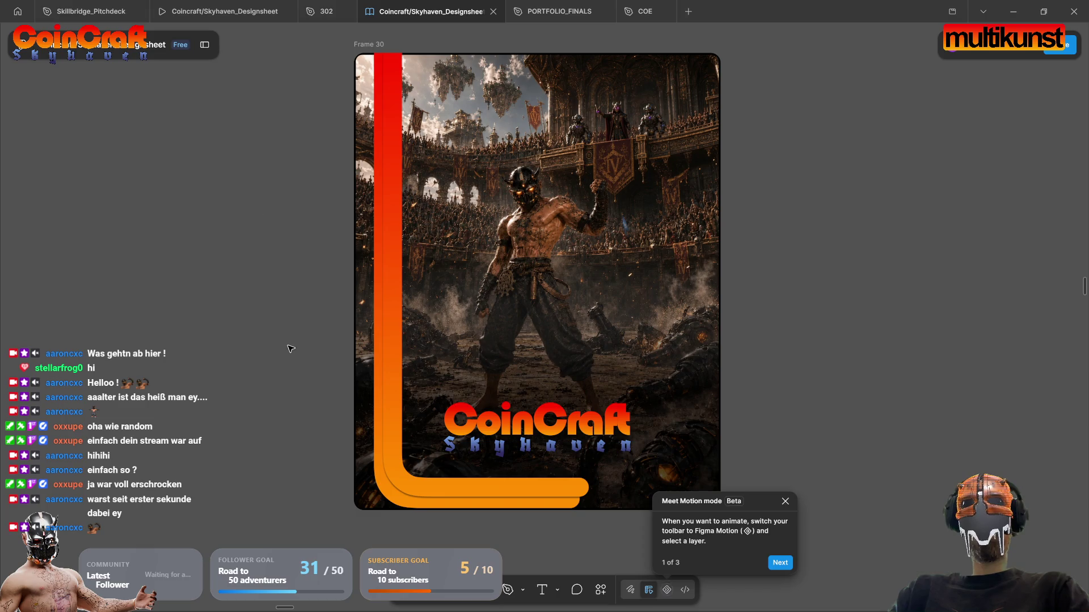
pyautogui.click(397, 396)
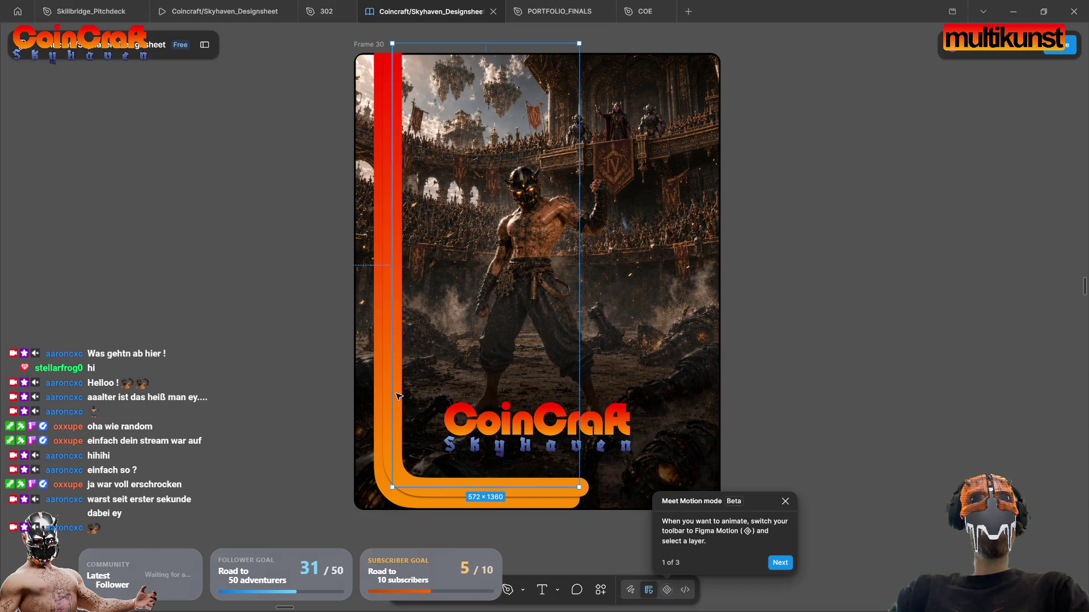
pyautogui.hscroll(2, 454, 482)
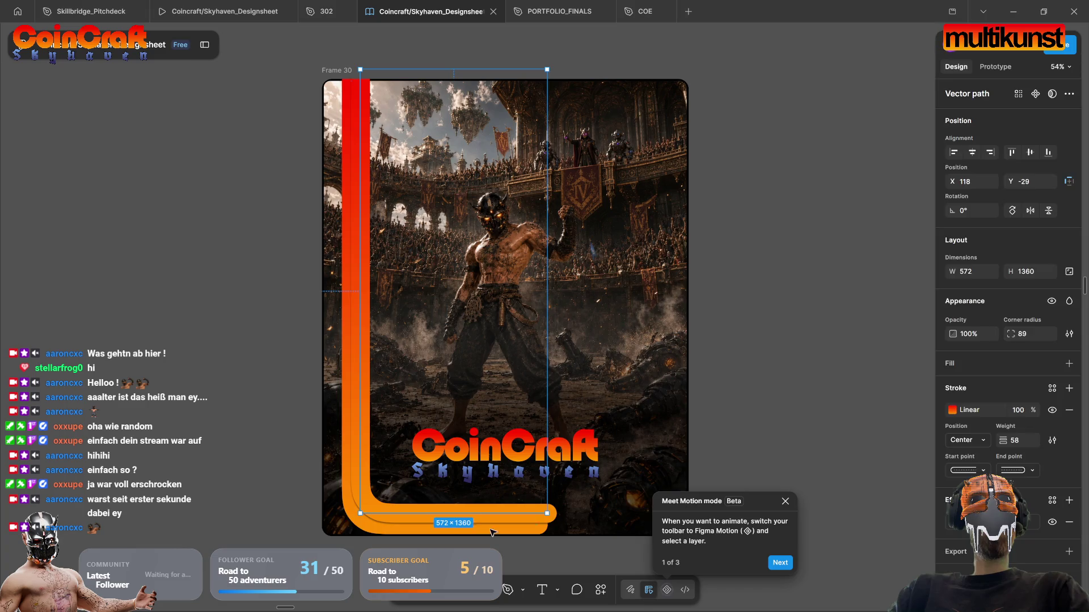
pyautogui.hscroll(3, 491, 533)
pyautogui.scroll(-1, 491, 533)
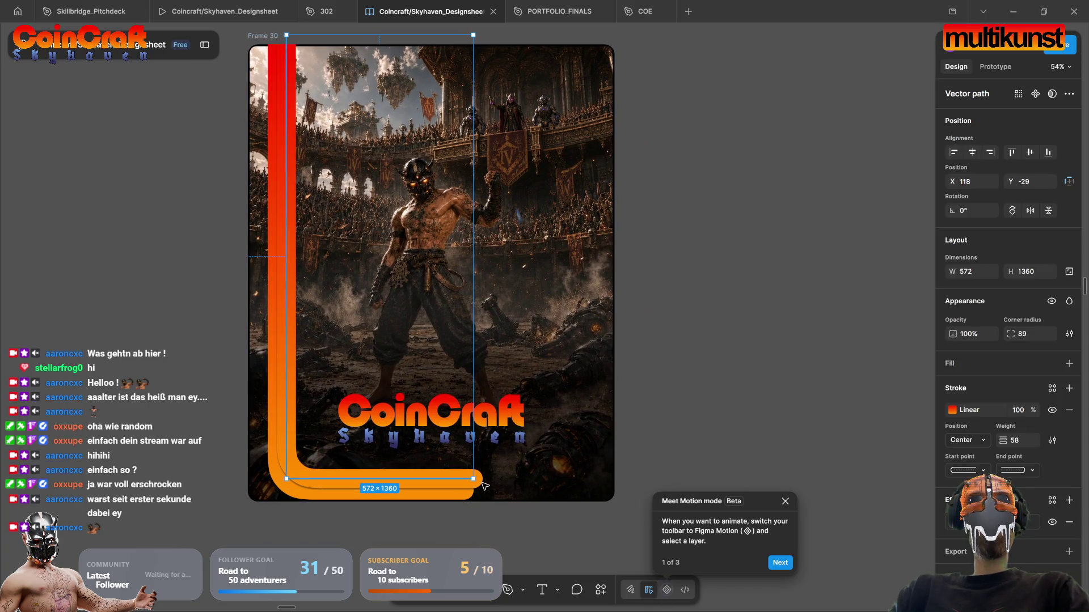
# Step: In vector edit mode, try repositioning the orange L's bottom end point, then undo it
pyautogui.doubleClick(438, 479)
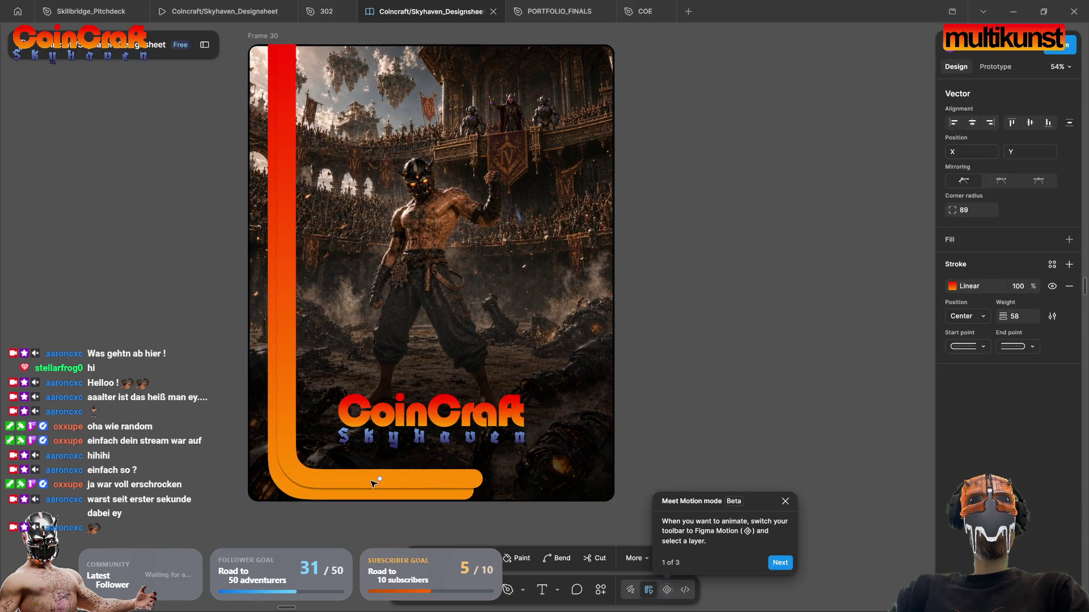
pyautogui.moveTo(482, 480)
pyautogui.mouseDown()
pyautogui.moveTo(506, 474)
pyautogui.moveTo(369, 357)
pyautogui.moveTo(363, 296)
pyautogui.moveTo(334, 241)
pyautogui.moveTo(317, 287)
pyautogui.moveTo(407, 335)
pyautogui.moveTo(376, 327)
pyautogui.mouseUp()
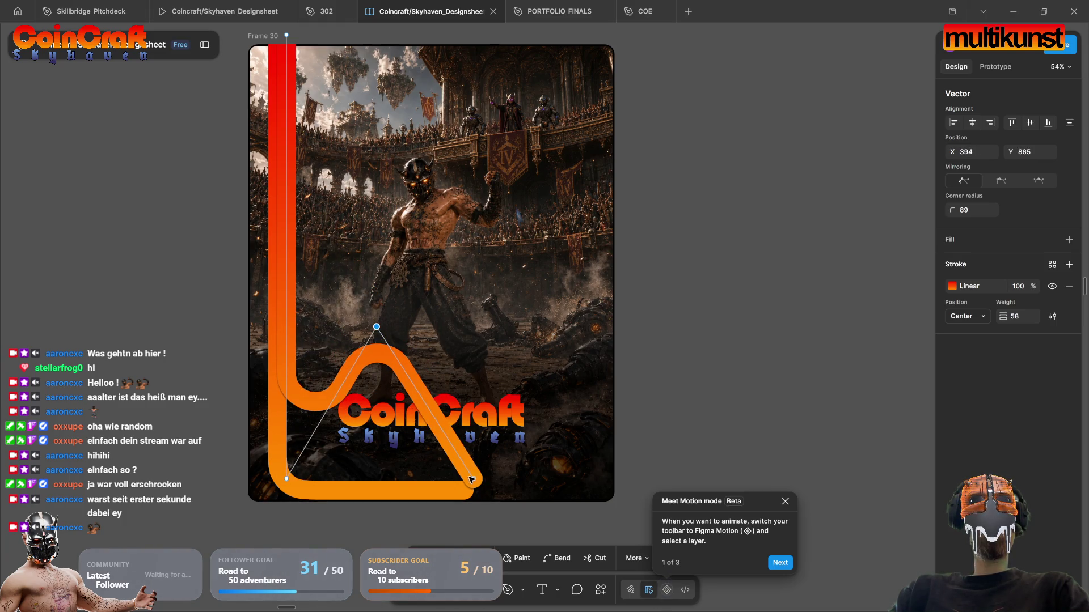
pyautogui.moveTo(476, 481)
pyautogui.mouseDown()
pyautogui.moveTo(523, 451)
pyautogui.moveTo(464, 475)
pyautogui.moveTo(610, 493)
pyautogui.moveTo(613, 395)
pyautogui.mouseUp()
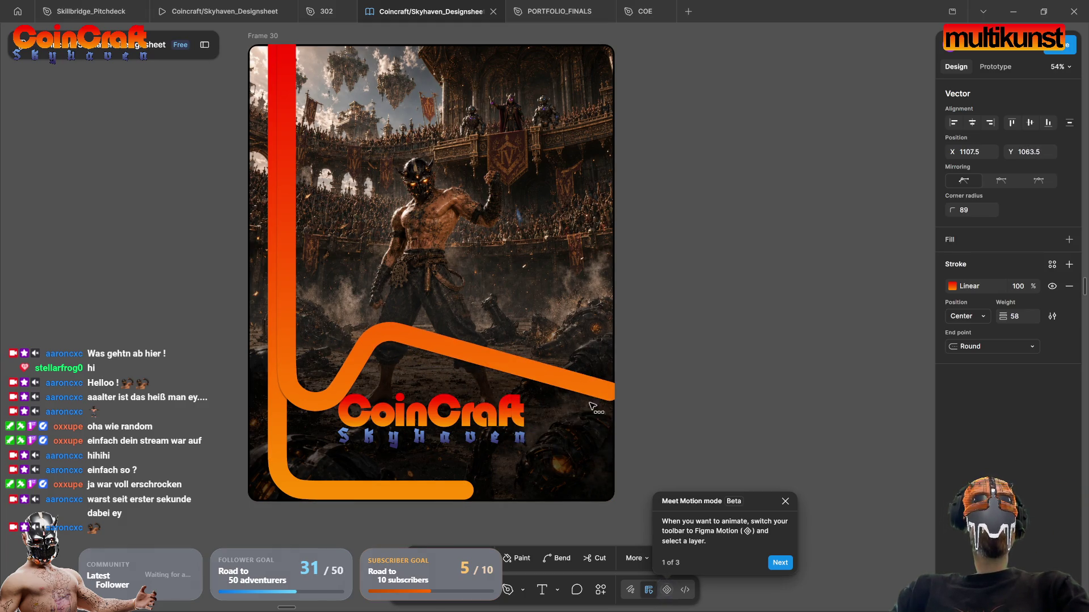
pyautogui.scroll(-3, 615, 397)
pyautogui.click(638, 398)
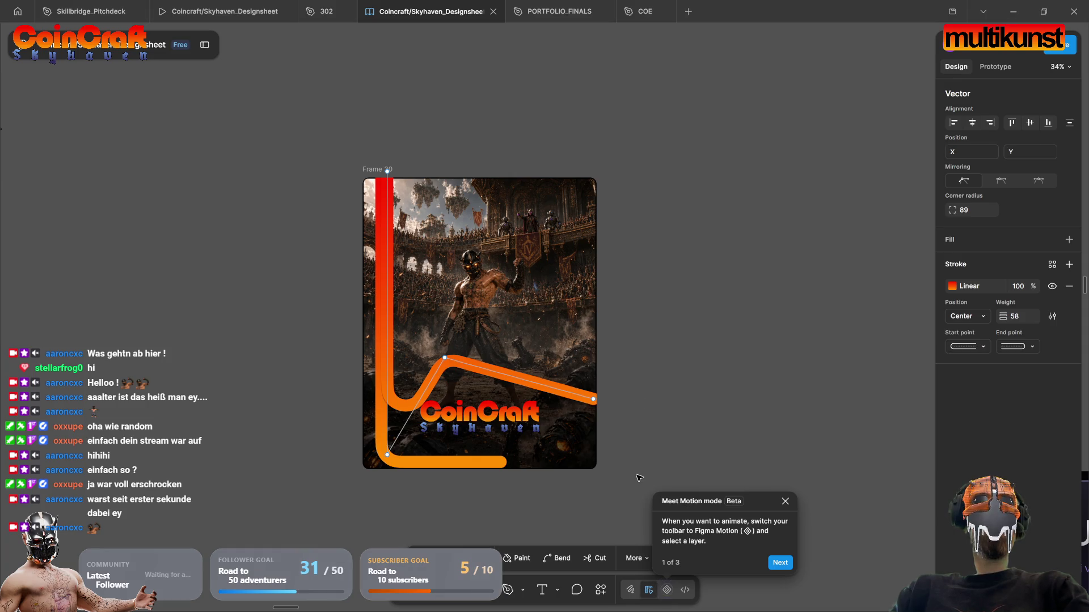
pyautogui.hotkey('ctrl', 'z')
# Step: Delete the peak vertex and stretch the L's bottom arm to the frame's right edge
pyautogui.press('Delete')
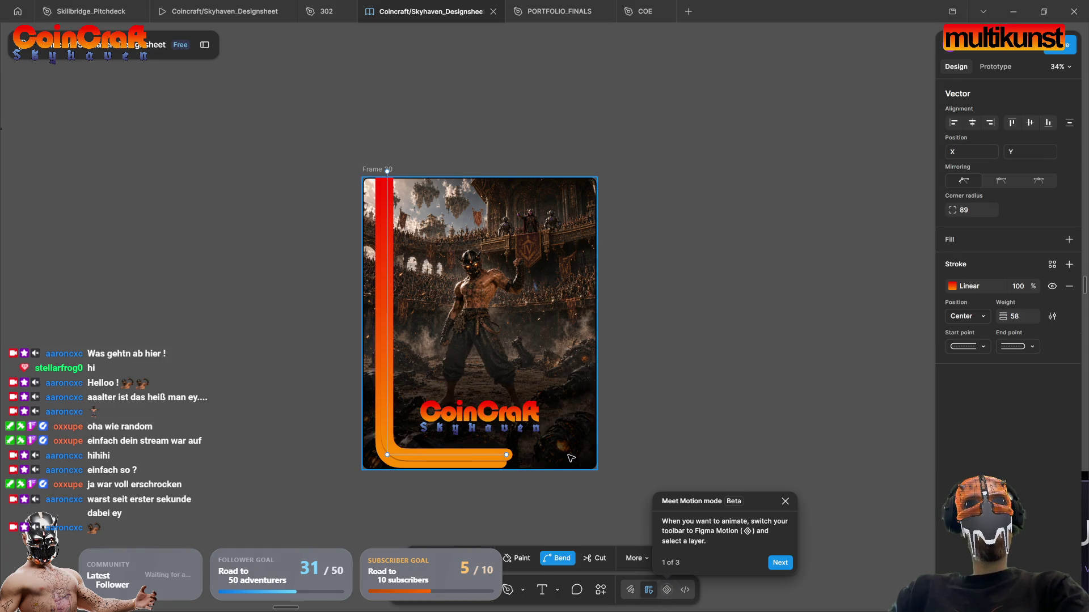
pyautogui.moveTo(508, 456); pyautogui.dragTo(603, 460)
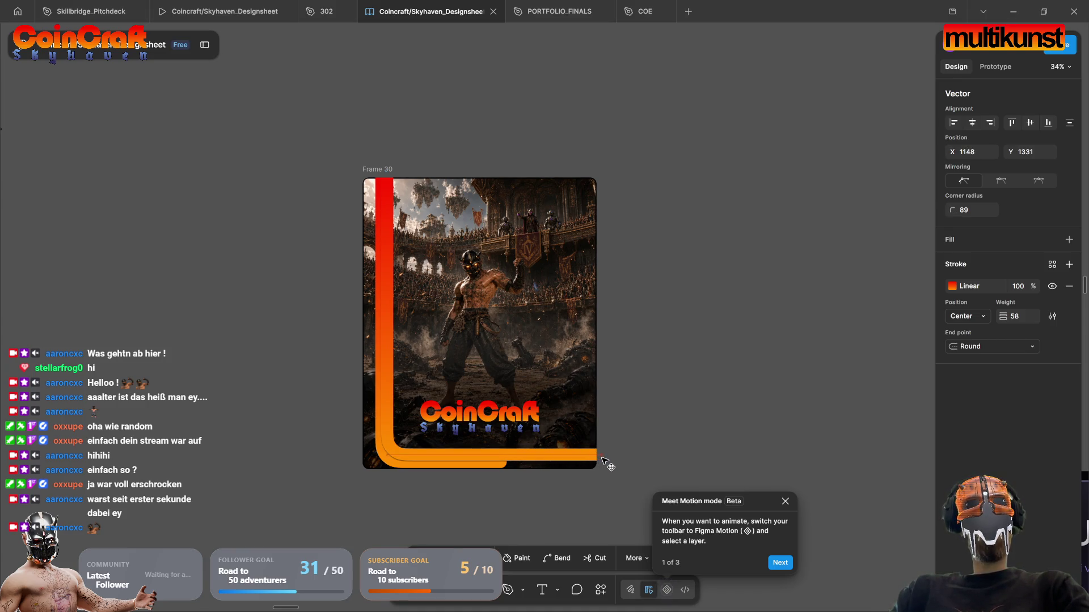
pyautogui.click(606, 476)
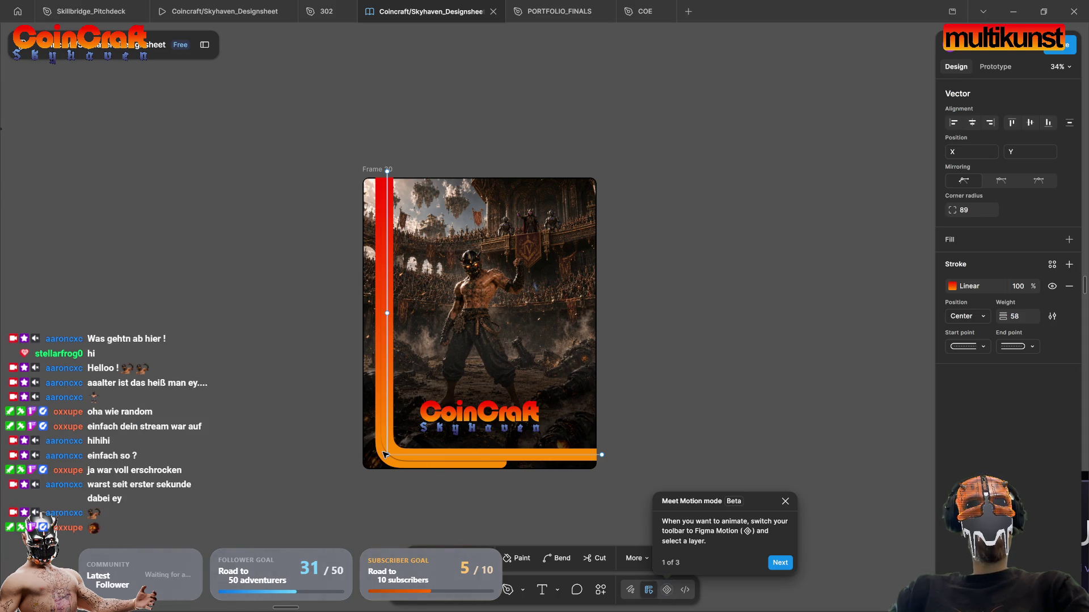
pyautogui.press('ctrl')
pyautogui.press('Escape')
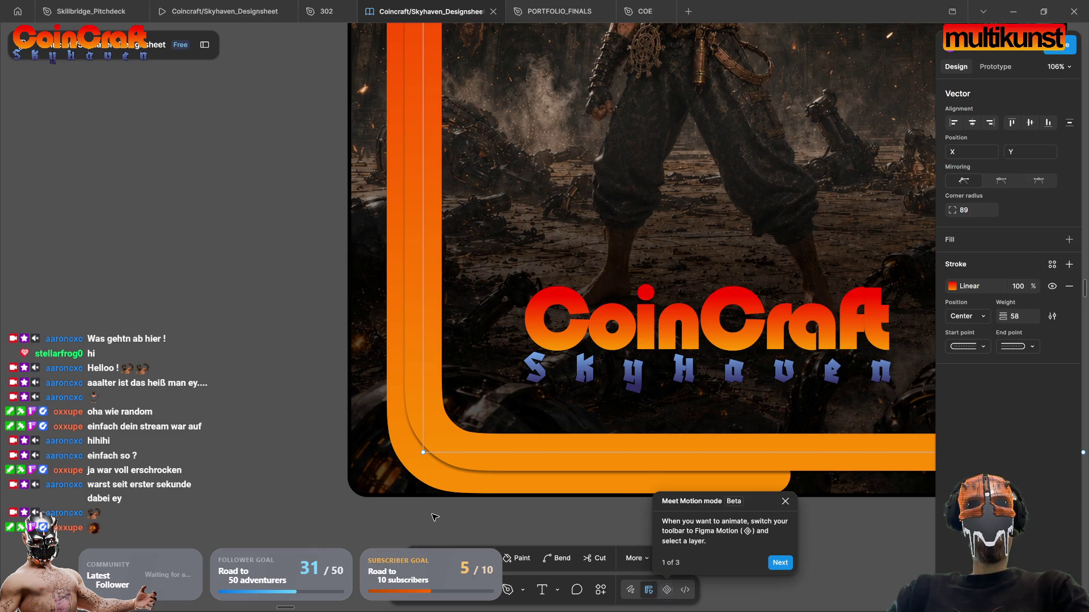
# Step: Drag the outer orange path's bottom endpoint right to reach the poster's right edge
pyautogui.press('Escape')
pyautogui.click(773, 491)
pyautogui.press('Return')
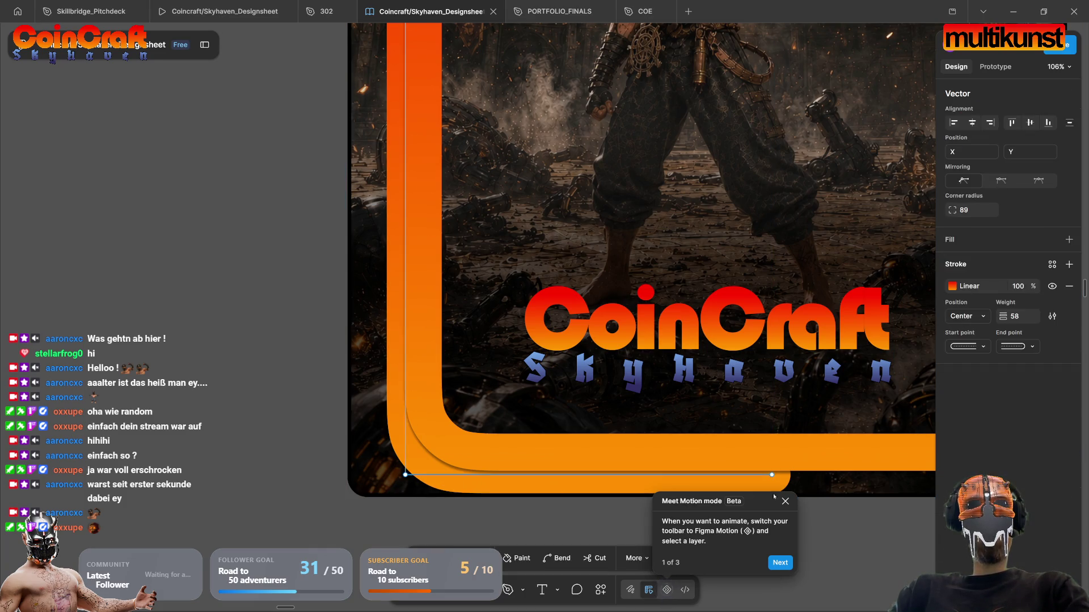
pyautogui.hscroll(5, 774, 497)
pyautogui.moveTo(519, 441)
pyautogui.mouseDown()
pyautogui.moveTo(799, 455)
pyautogui.moveTo(785, 451)
pyautogui.moveTo(793, 444)
pyautogui.mouseUp()
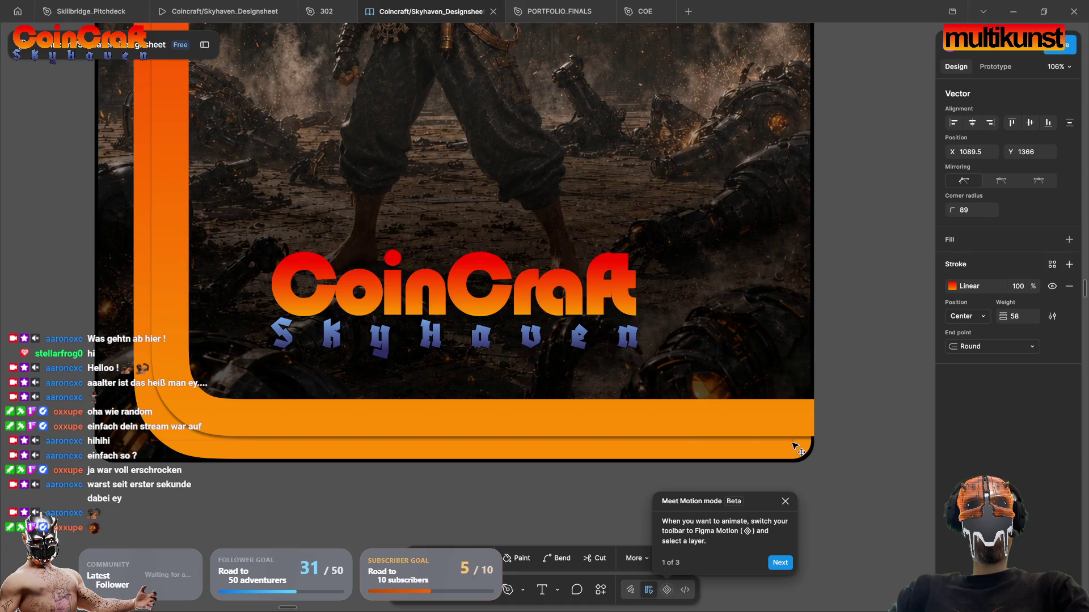
# Step: Finish point editing, clear the selection, and select the orange border path
pyautogui.click(811, 479)
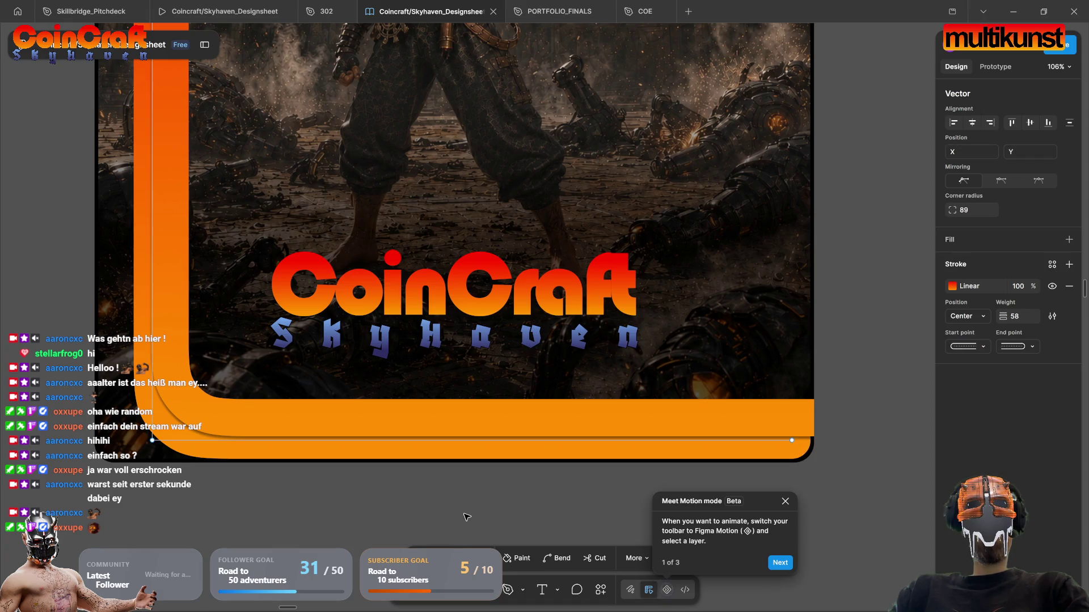
pyautogui.press('Escape')
pyautogui.press('Escape')
pyautogui.hotkey('shift', '1')
pyautogui.scroll(-3, 412, 516)
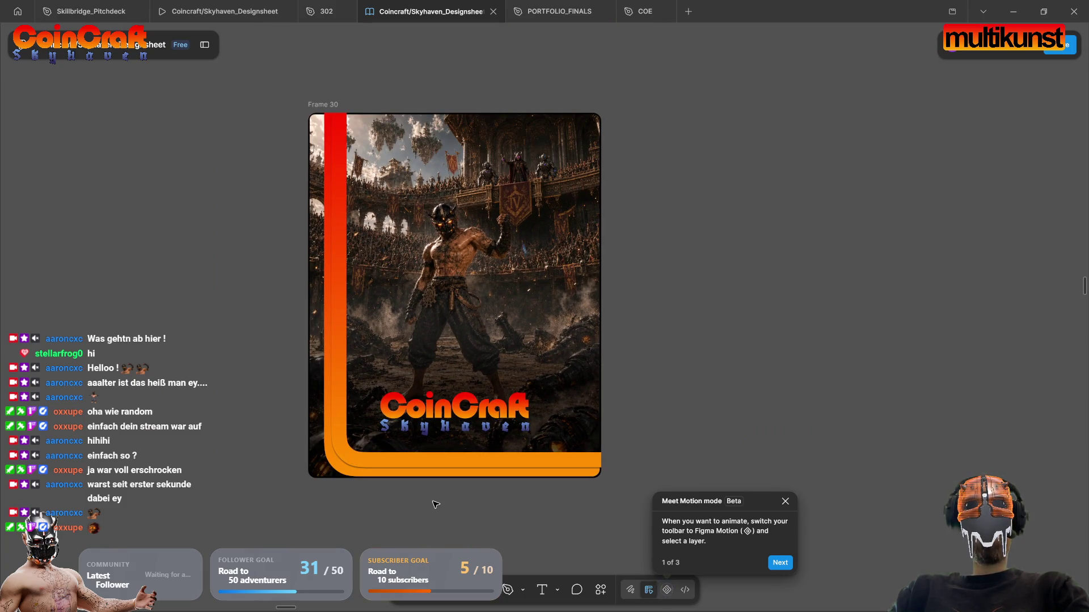
pyautogui.click(432, 464)
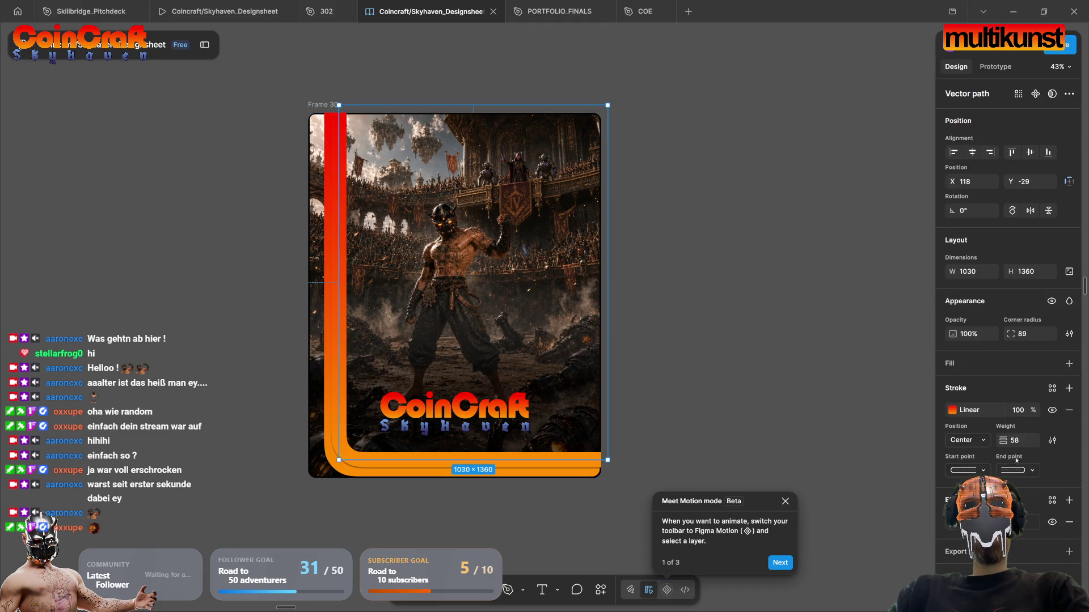
# Step: Pull the orange border's bottom end point left to X 1117, Y 1331, flush with the frame edge
pyautogui.click(1018, 470)
pyautogui.click(992, 452)
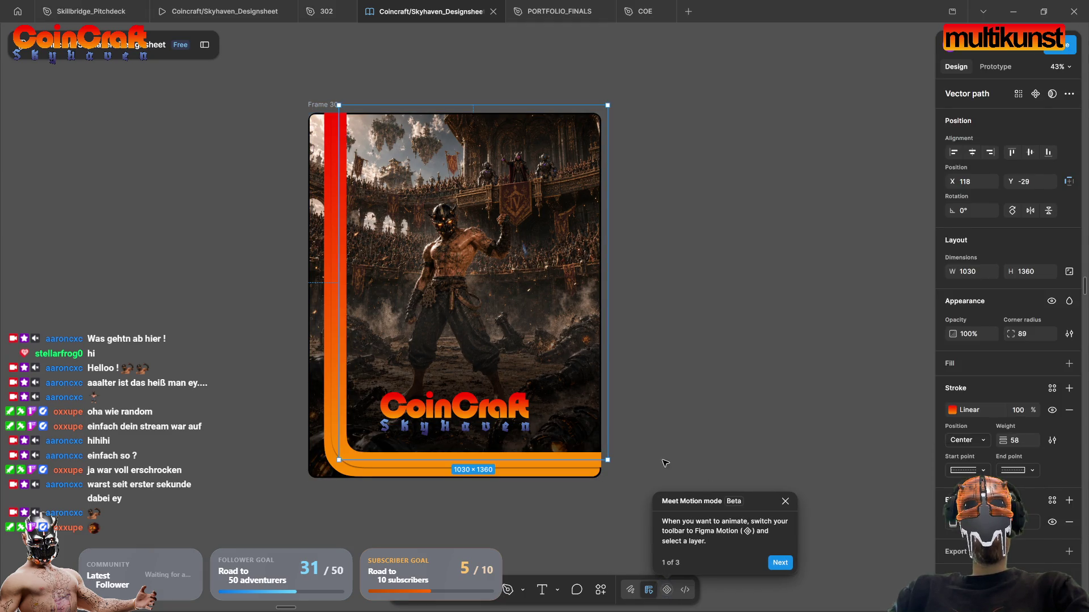
pyautogui.scroll(5, 638, 462)
pyautogui.doubleClick(449, 461)
pyautogui.moveTo(525, 458); pyautogui.dragTo(495, 460)
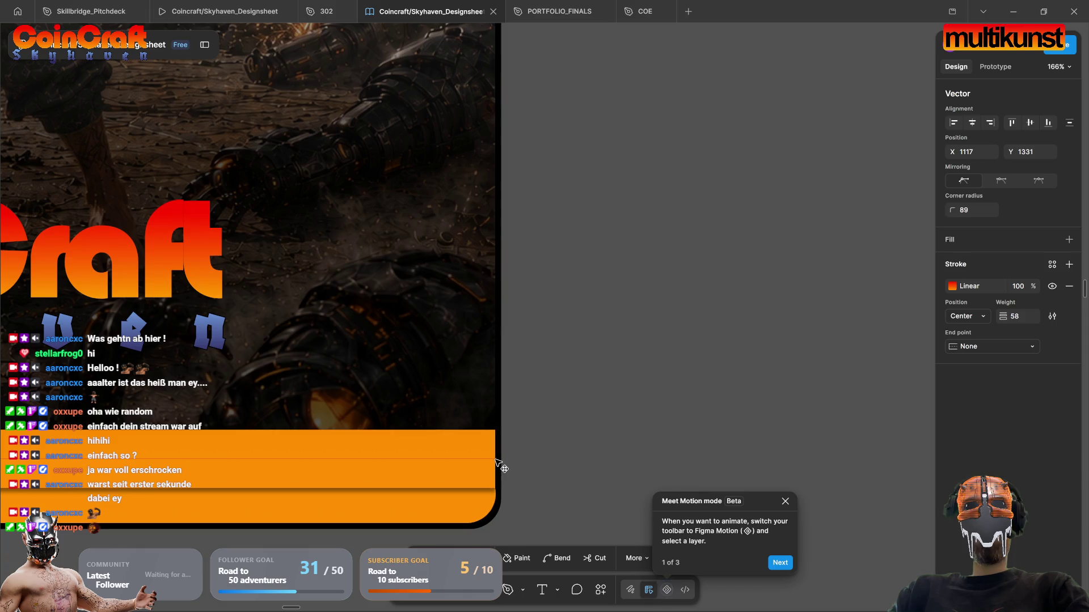
pyautogui.click(539, 457)
pyautogui.scroll(-4, 575, 510)
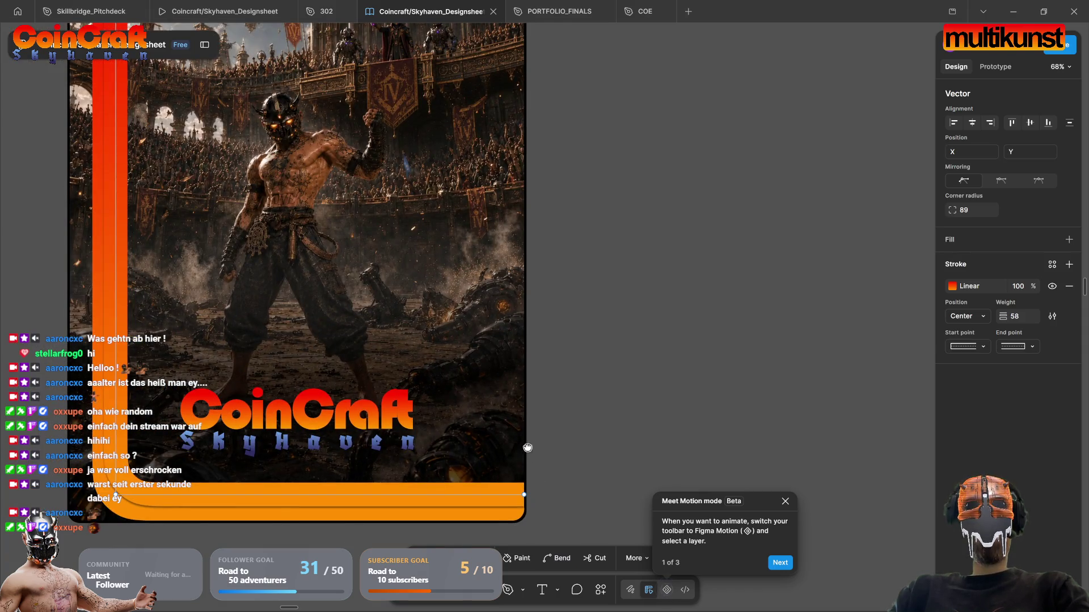
pyautogui.hscroll(-5, 527, 448)
pyautogui.scroll(3, 527, 448)
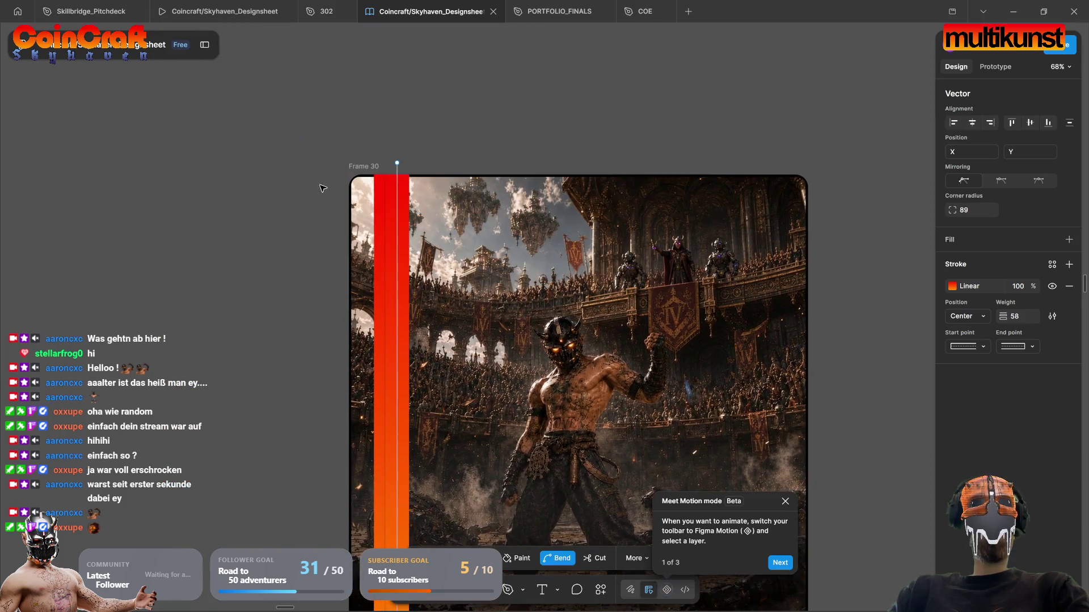
# Step: Reposition the red stroke's top point and give that end a flat cap
pyautogui.scroll(5, 374, 142)
pyautogui.moveTo(459, 238); pyautogui.dragTo(463, 284)
pyautogui.press('Escape')
pyautogui.press('Escape')
pyautogui.doubleClick(424, 316)
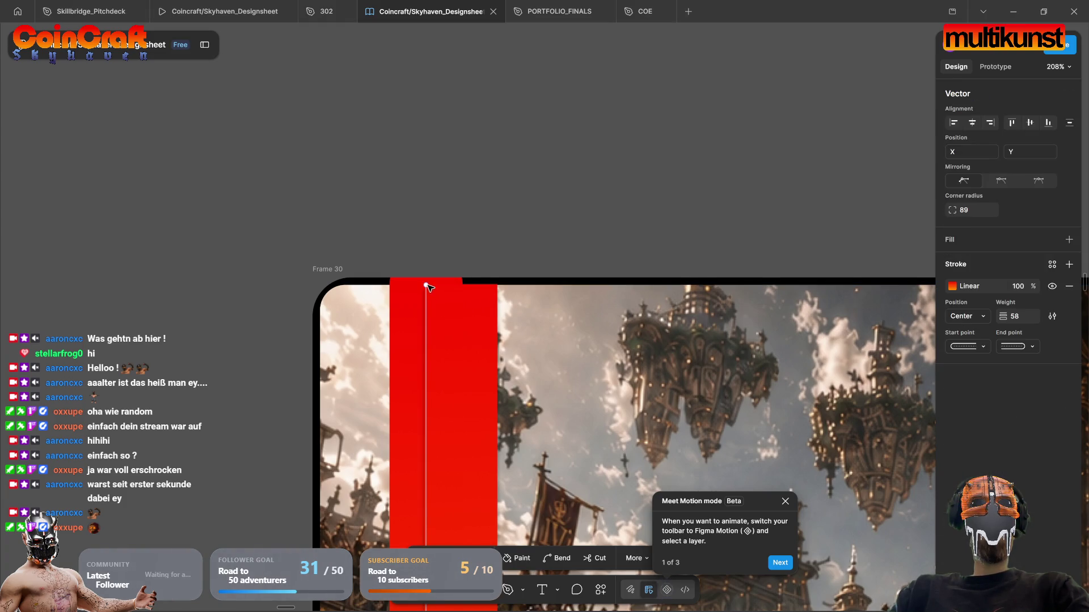
pyautogui.moveTo(426, 286); pyautogui.dragTo(421, 320)
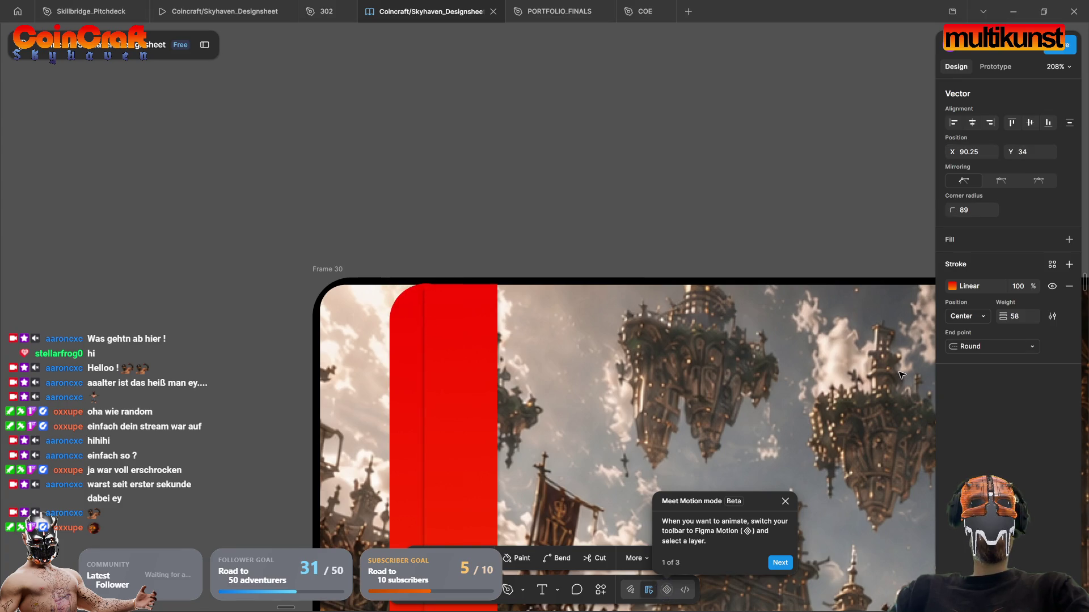
pyautogui.click(1007, 347)
pyautogui.click(1007, 357)
pyautogui.click(410, 342)
pyautogui.press('Escape')
# Step: Raise the red stroke's top point to Y 5.5, level with the frame's top edge
pyautogui.press('Return')
pyautogui.moveTo(426, 320); pyautogui.dragTo(427, 287)
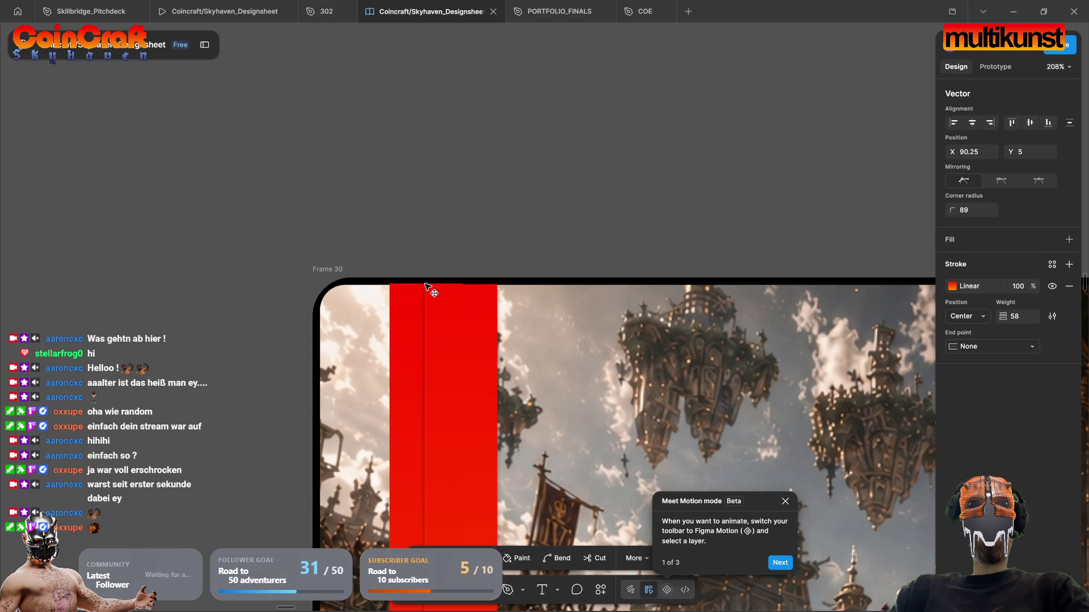
pyautogui.scroll(-6, 524, 403)
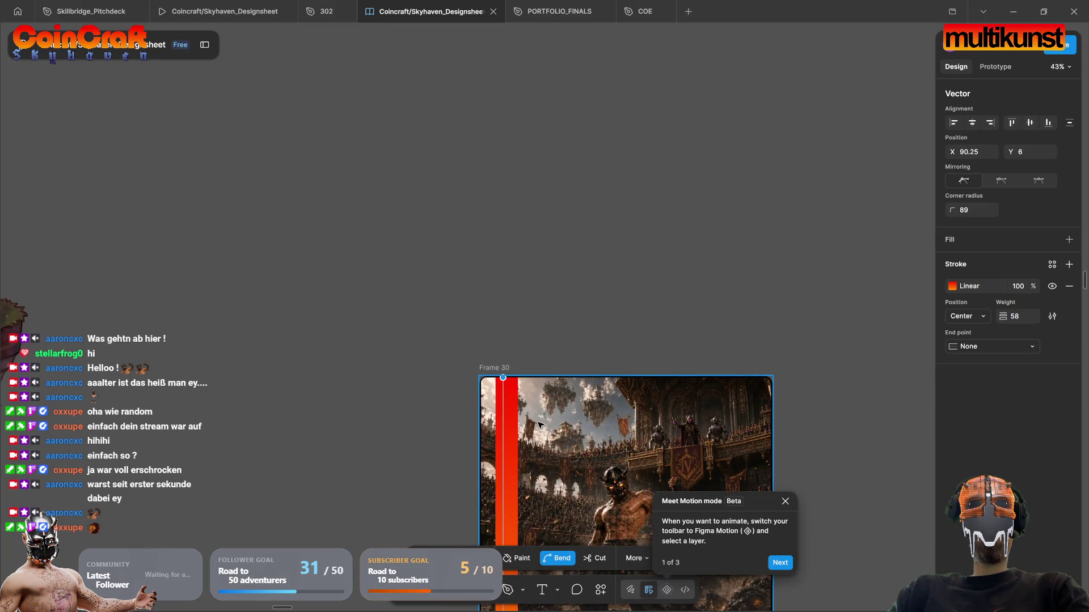
pyautogui.scroll(10, 502, 417)
pyautogui.scroll(6, 443, 245)
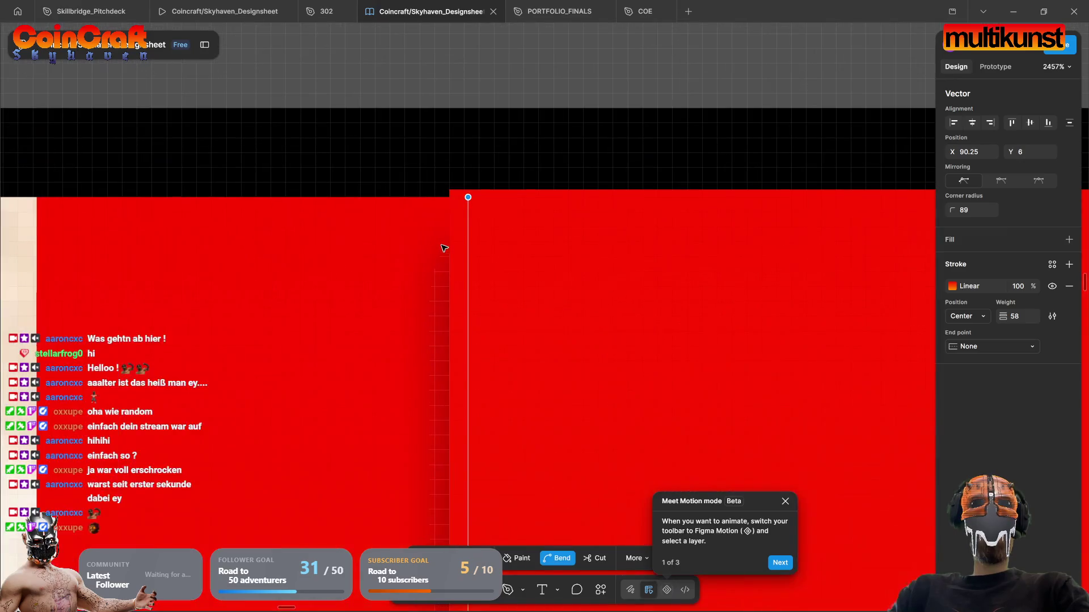
pyautogui.moveTo(468, 197); pyautogui.dragTo(471, 193)
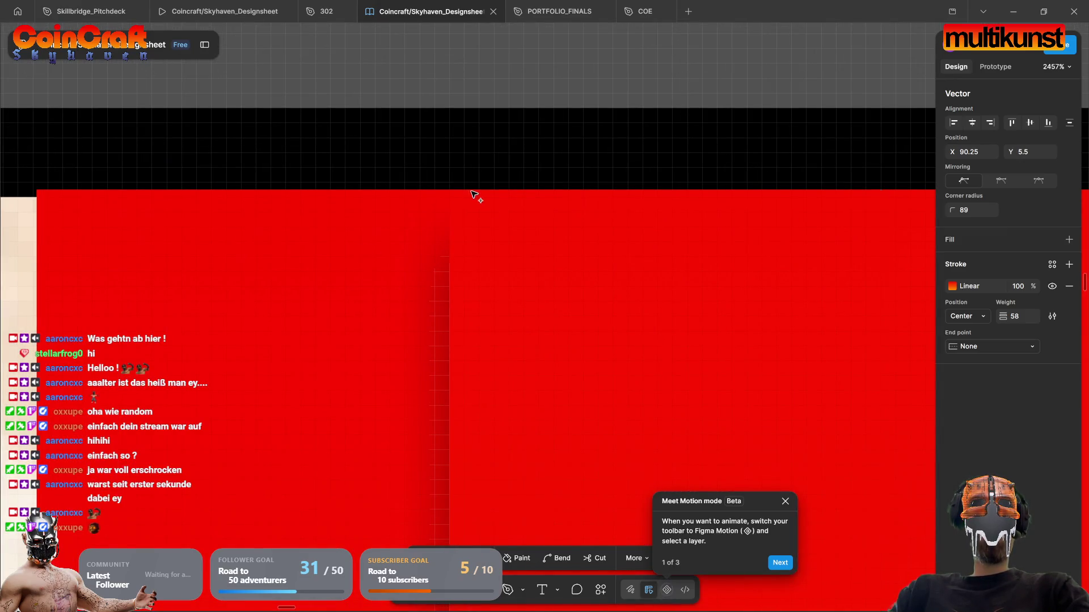
pyautogui.scroll(-14, 474, 194)
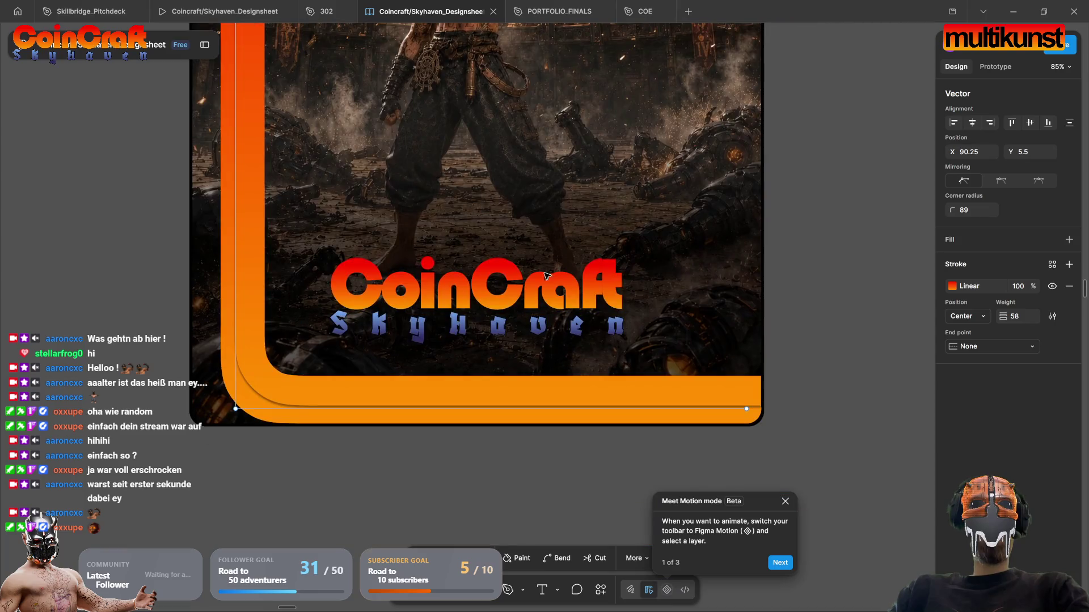
pyautogui.scroll(4, 757, 411)
# Step: Open the orange border's Linear gradient stroke and select its red FF1600 stop at 100%
pyautogui.press('Escape')
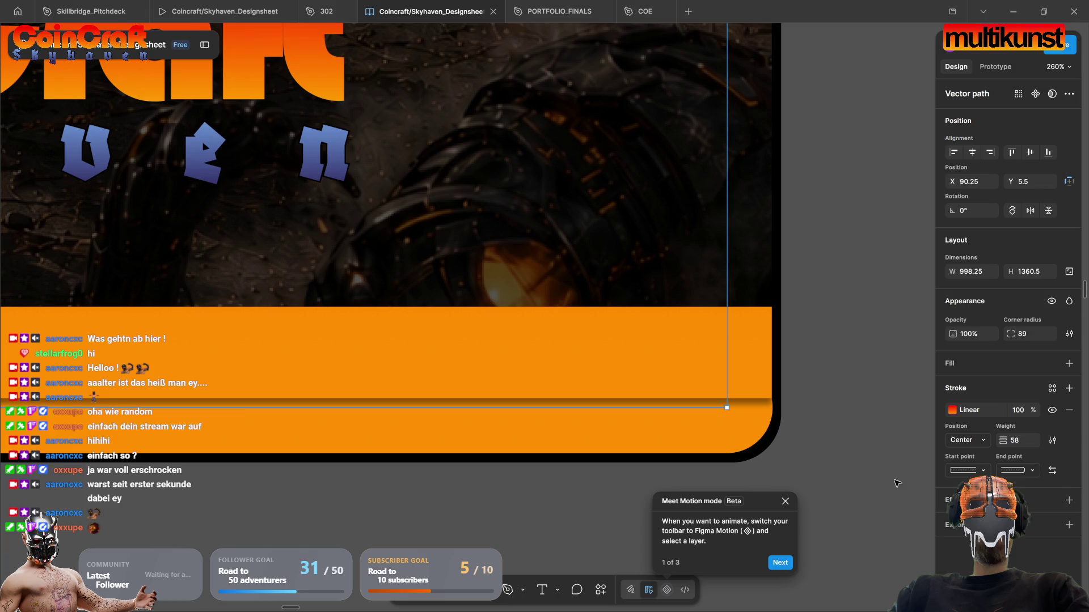
pyautogui.click(874, 477)
pyautogui.scroll(-4, 826, 455)
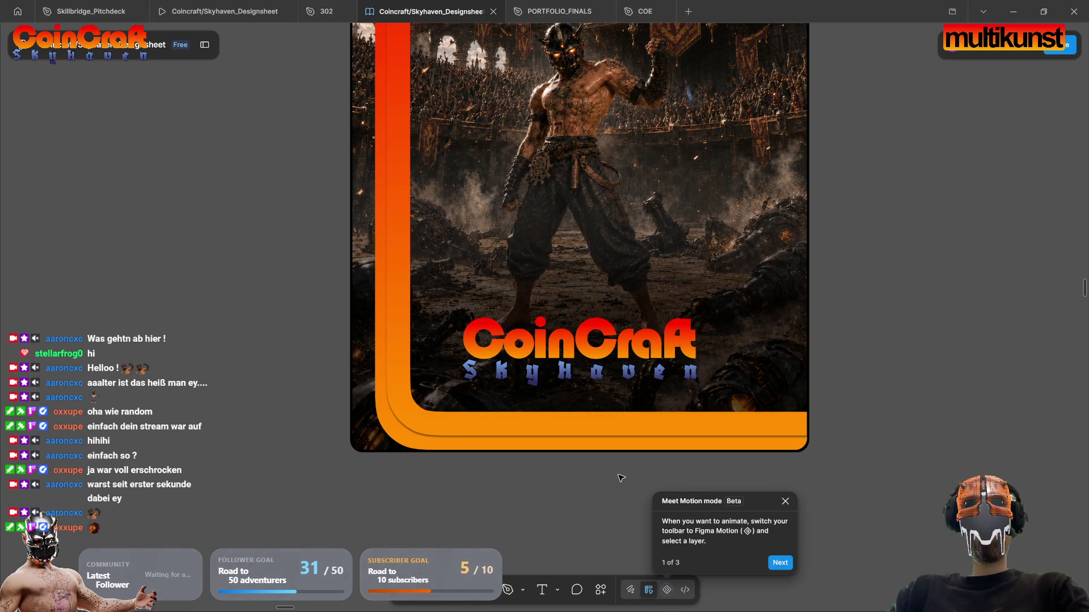
pyautogui.click(487, 422)
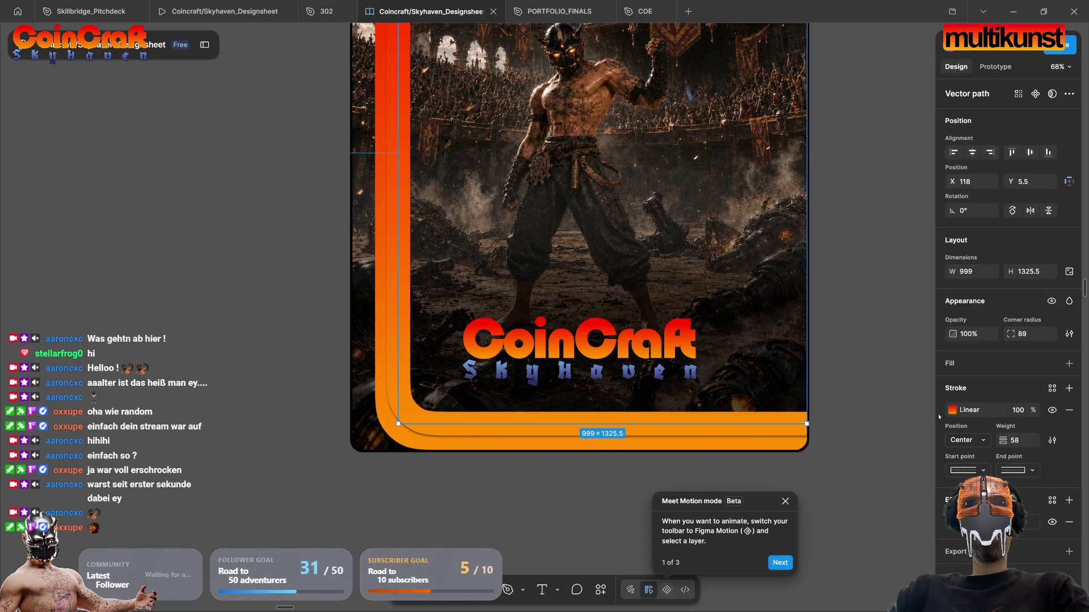
pyautogui.click(952, 410)
pyautogui.click(925, 487)
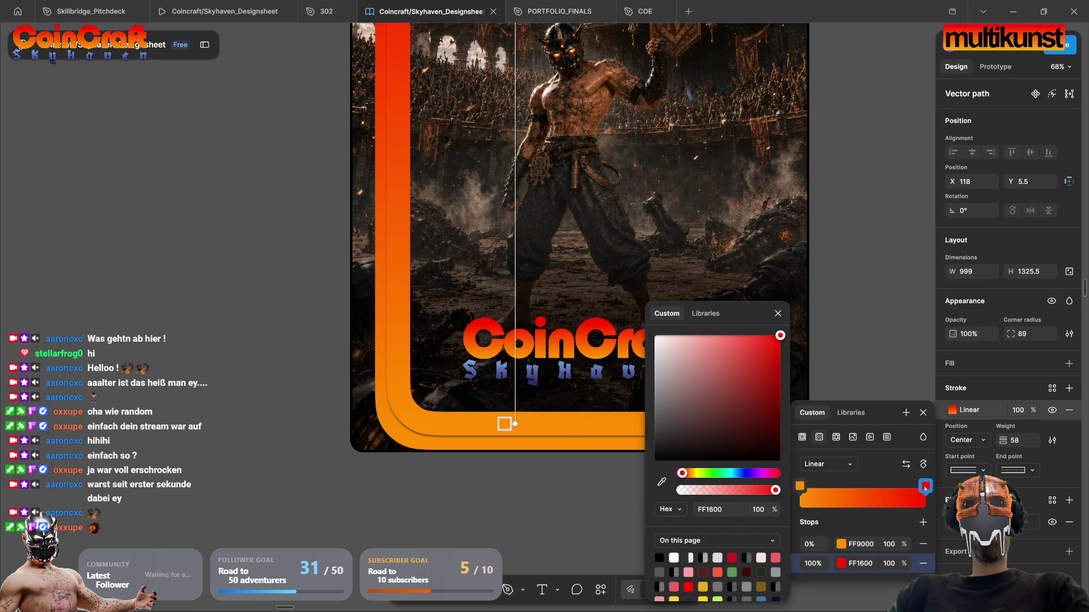
# Step: Shift the red gradient stop down the bar and add a new red stop at 75%
pyautogui.moveTo(741, 314)
pyautogui.mouseDown()
pyautogui.moveTo(842, 292)
pyautogui.moveTo(916, 250)
pyautogui.mouseUp()
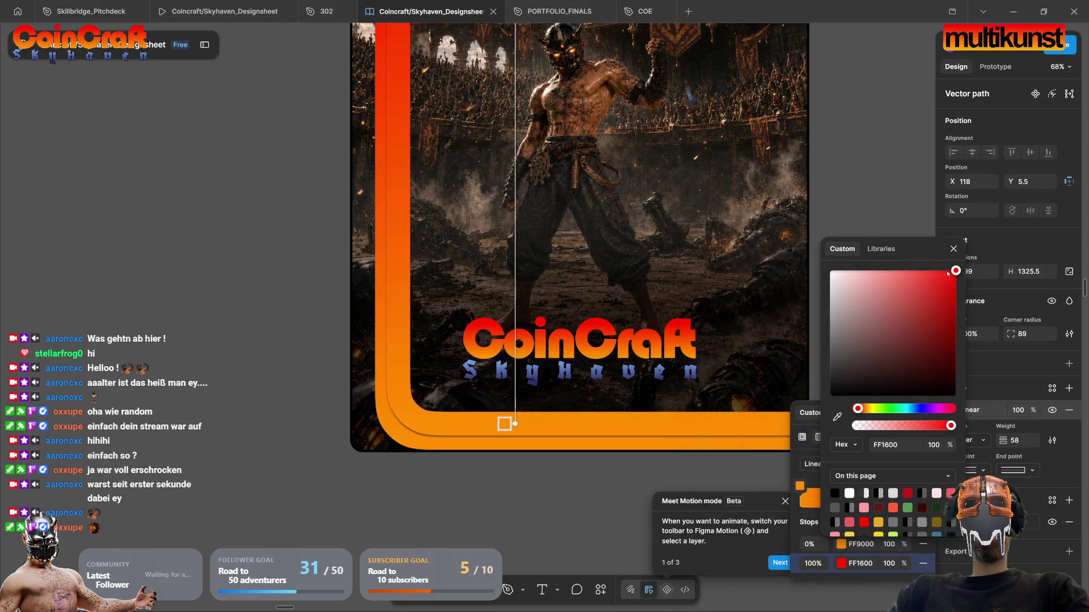
pyautogui.scroll(-3, 668, 328)
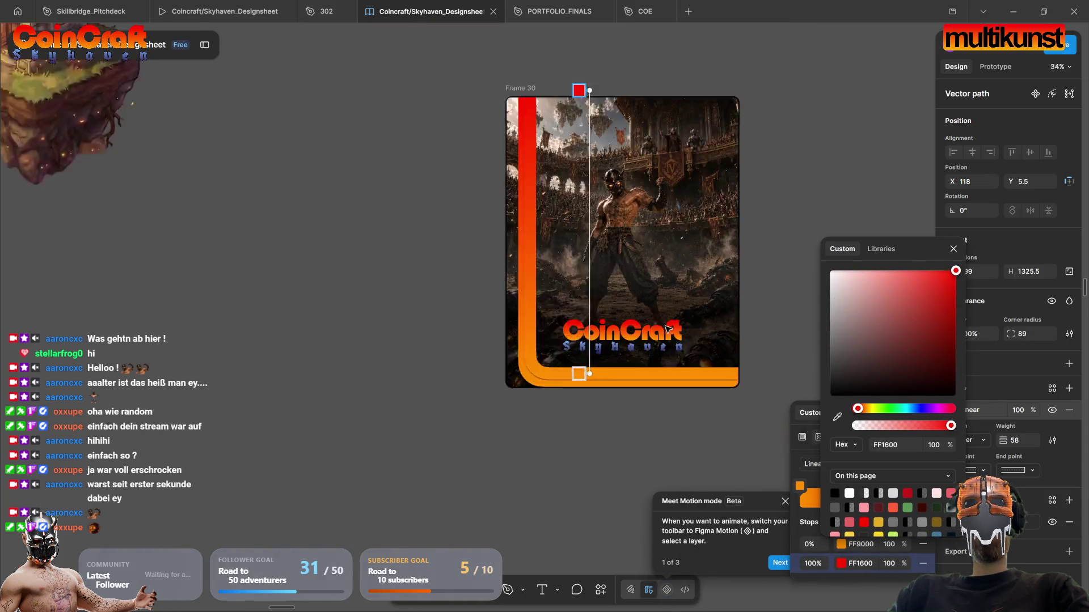
pyautogui.scroll(2, 668, 329)
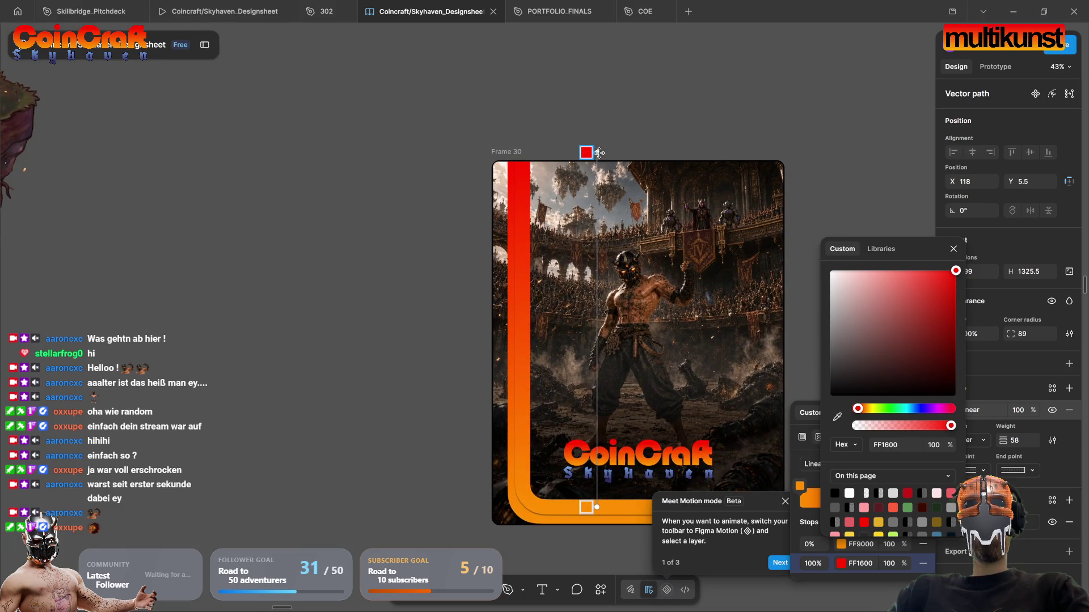
pyautogui.moveTo(596, 157)
pyautogui.mouseDown()
pyautogui.moveTo(590, 341)
pyautogui.moveTo(573, 349)
pyautogui.moveTo(583, 330)
pyautogui.mouseUp()
pyautogui.click(596, 379)
# Step: Drag the gradient handle so the border turns orange higher up the frame
pyautogui.scroll(-4, 604, 395)
pyautogui.hscroll(3, 604, 395)
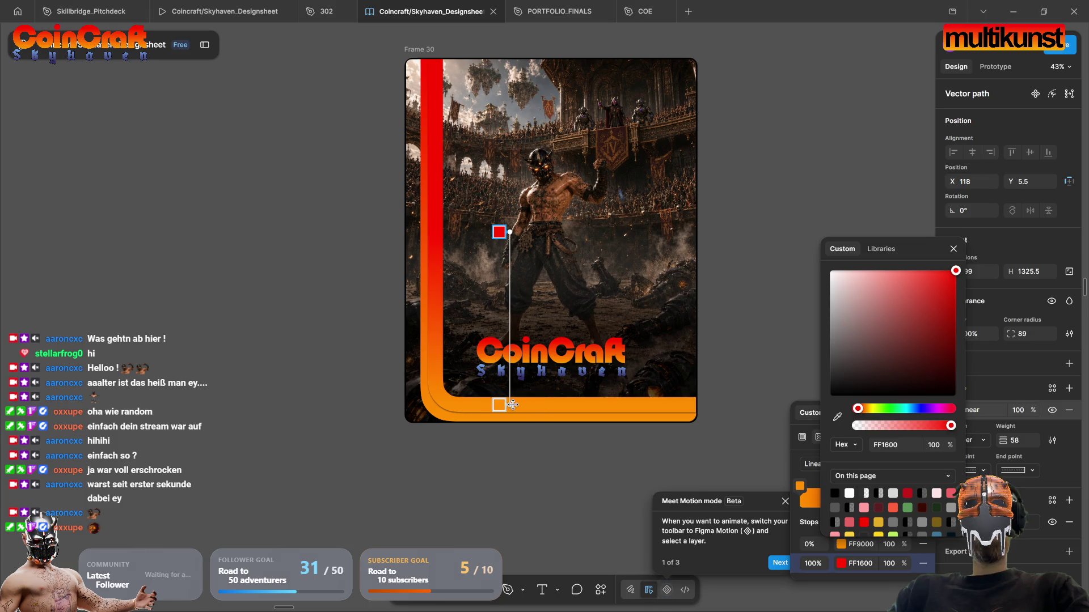
pyautogui.moveTo(509, 401)
pyautogui.mouseDown()
pyautogui.moveTo(502, 272)
pyautogui.moveTo(534, 504)
pyautogui.moveTo(526, 420)
pyautogui.mouseUp()
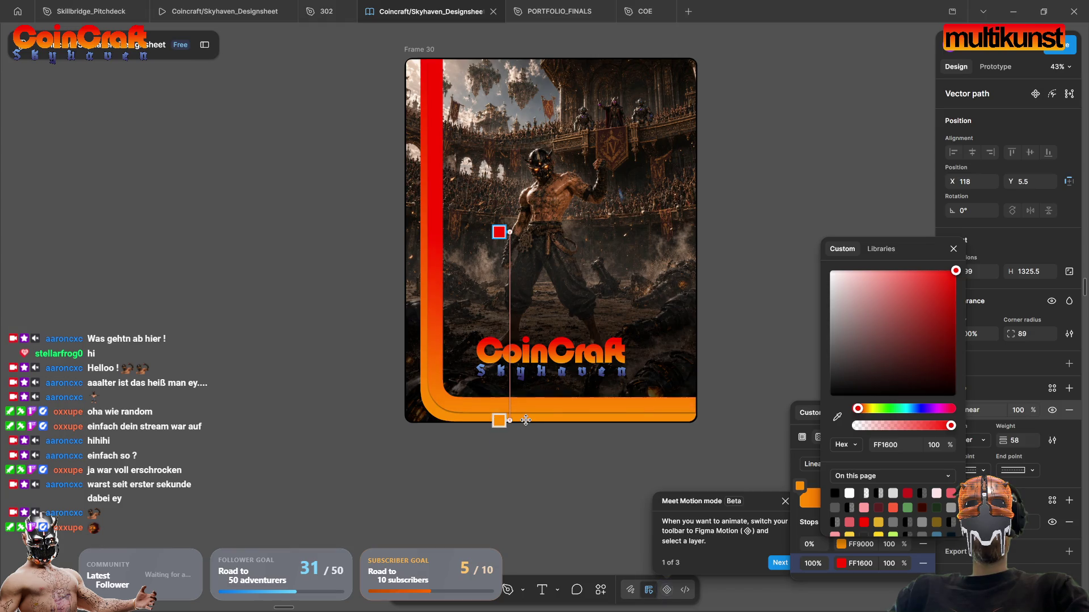
pyautogui.press('Escape')
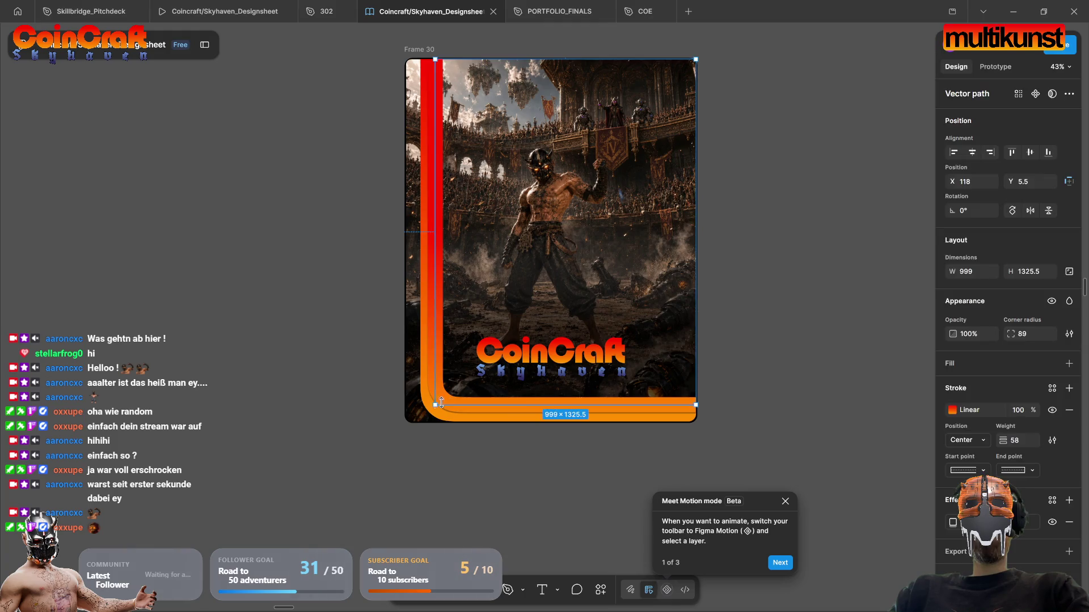
# Step: Shift the selected orange border stroke slightly up and right, then zoom in on the corner
pyautogui.moveTo(446, 399)
pyautogui.mouseDown()
pyautogui.moveTo(465, 393)
pyautogui.moveTo(456, 394)
pyautogui.mouseUp()
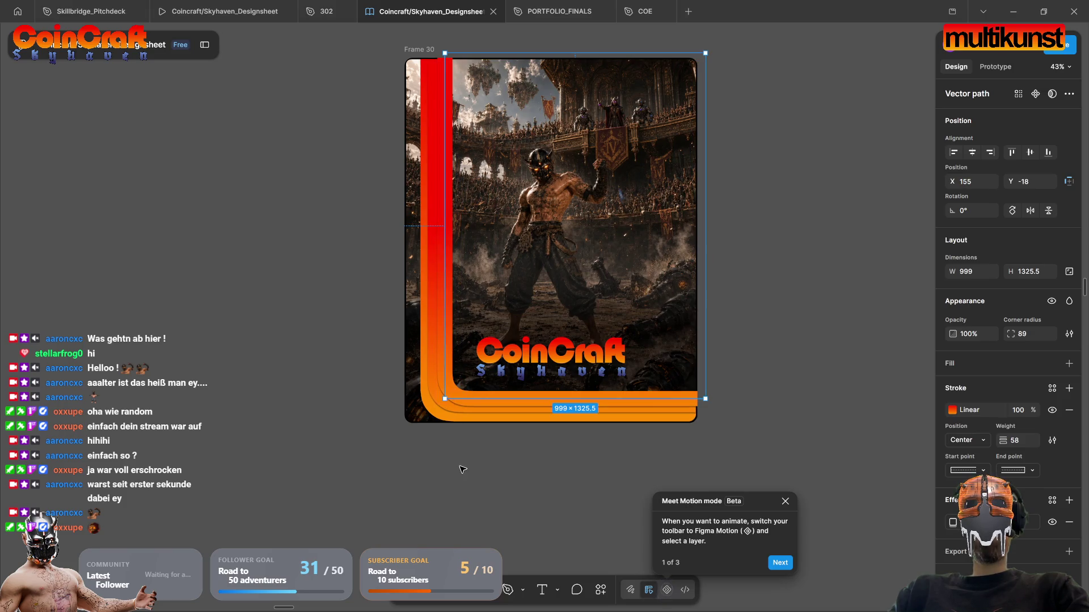
pyautogui.scroll(5, 445, 403)
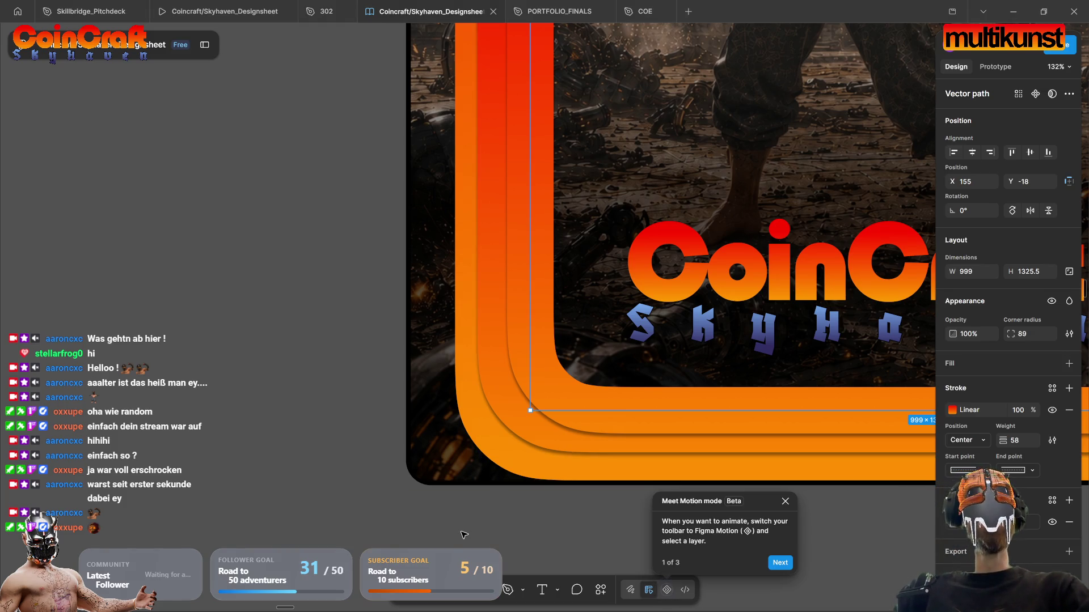
# Step: Hide the interface and move the outermost border stroke 55 px left
pyautogui.hotkey('shift', '\\')
pyautogui.click(548, 406)
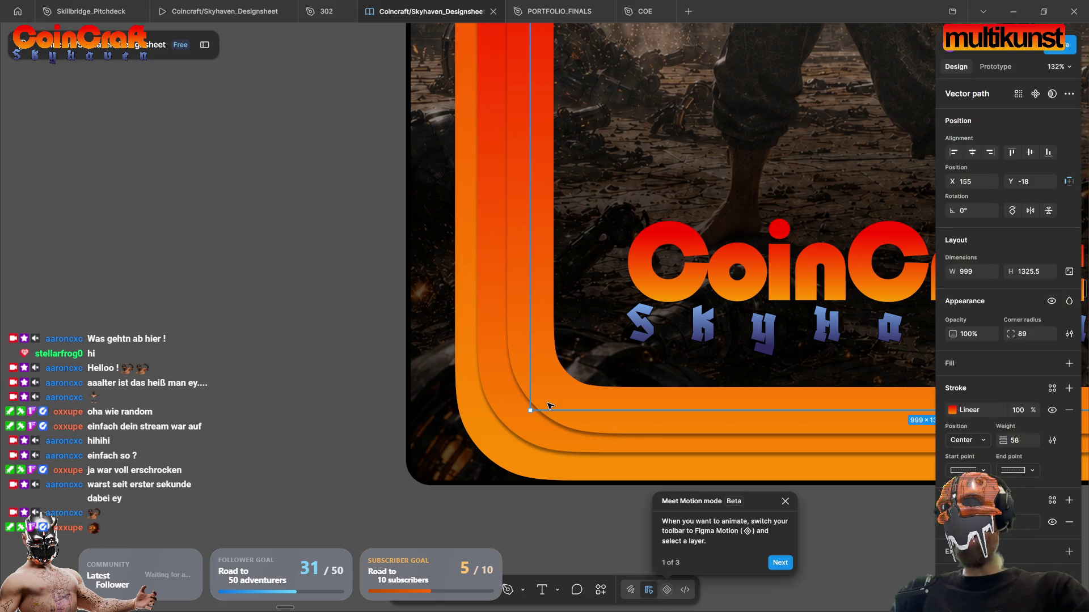
pyautogui.click(513, 432)
pyautogui.click(486, 449)
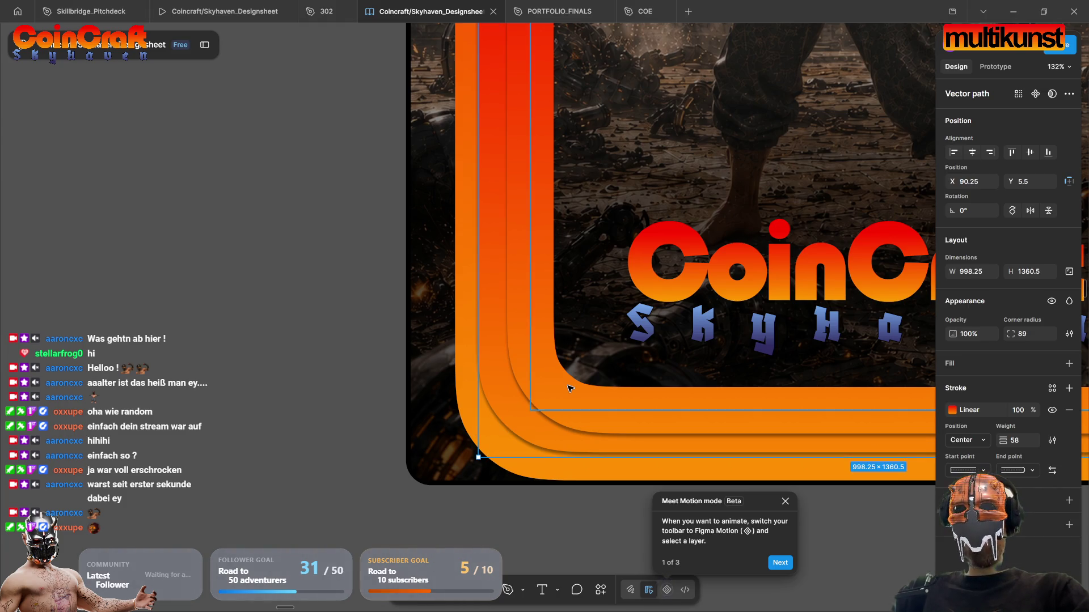
pyautogui.hotkey('shift', 'Left')
pyautogui.hotkey('shift', 'Left')
pyautogui.hotkey('shift', 'Left')
pyautogui.press('Left')
pyautogui.press('Left')
pyautogui.press('Left')
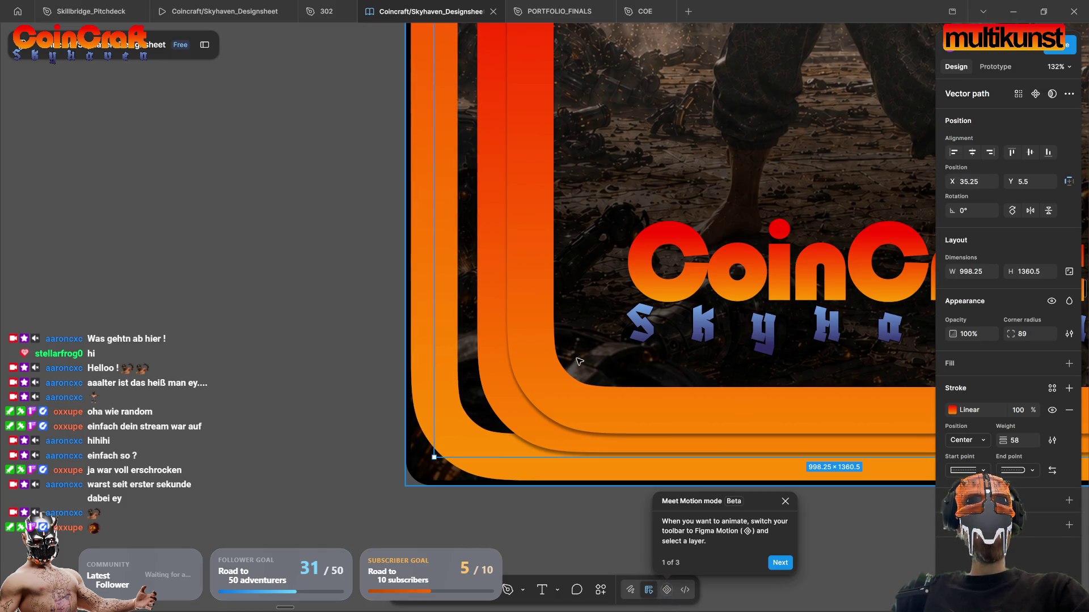
# Step: Move the inner stroke 51 px left and nudge the innermost stroke into line
pyautogui.click(561, 410)
pyautogui.hotkey('shift', 'Left')
pyautogui.hotkey('shift', 'Left')
pyautogui.hotkey('shift', 'Left')
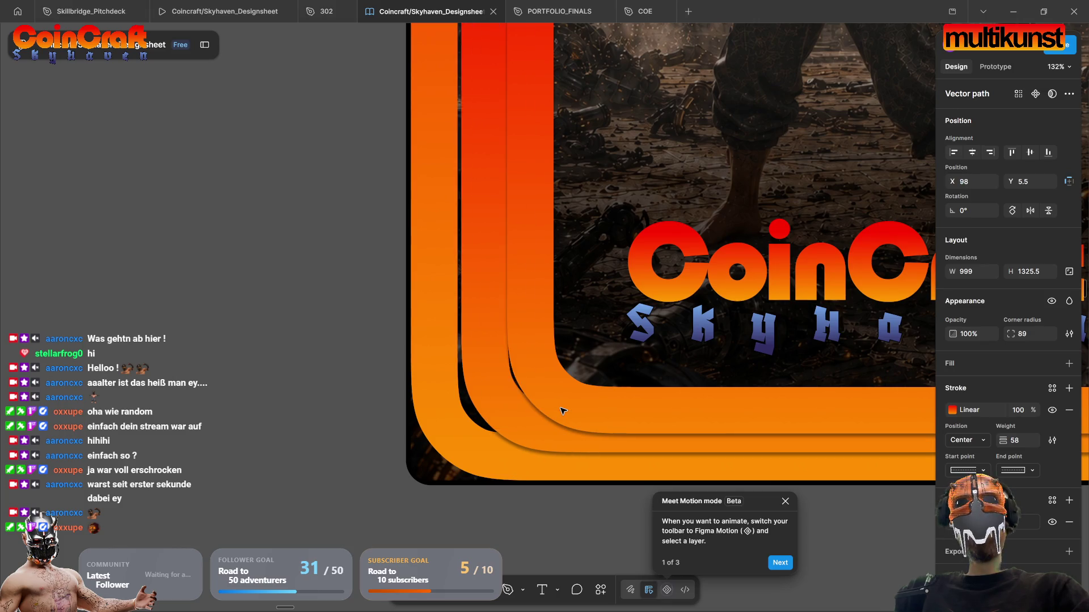
pyautogui.press('Left')
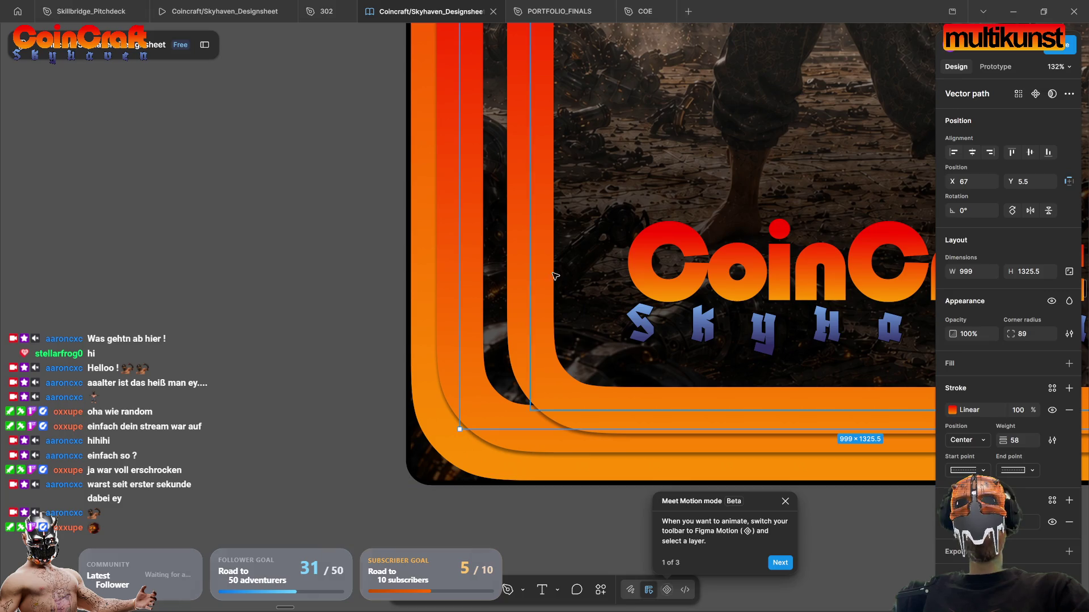
pyautogui.click(586, 399)
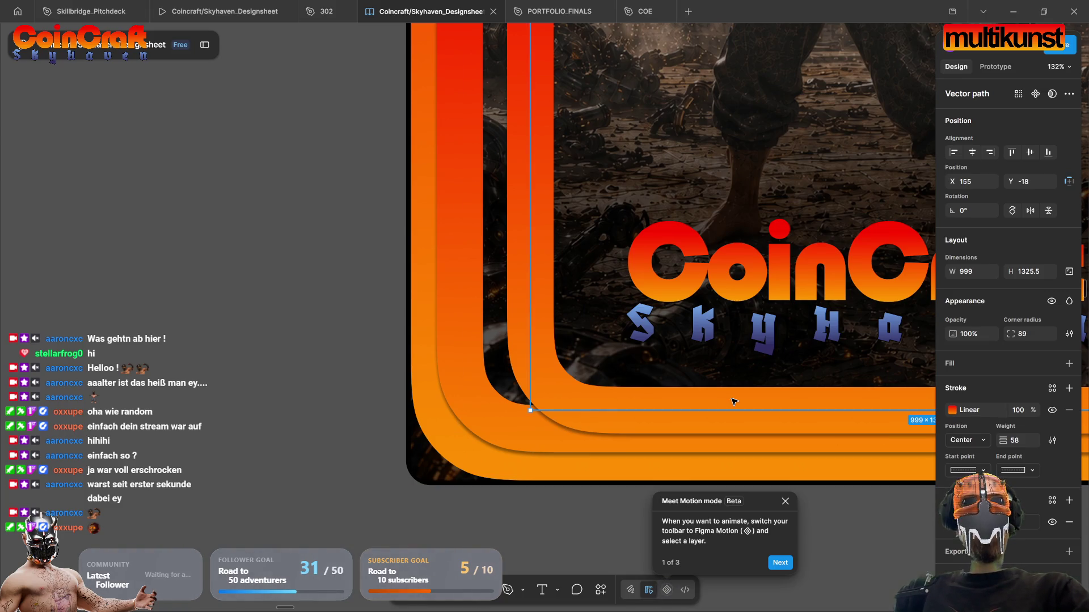
pyautogui.press('Left')
pyautogui.press('Left')
pyautogui.press('Left')
pyautogui.press('Left')
pyautogui.press('Left')
pyautogui.press('Left')
pyautogui.press('Right')
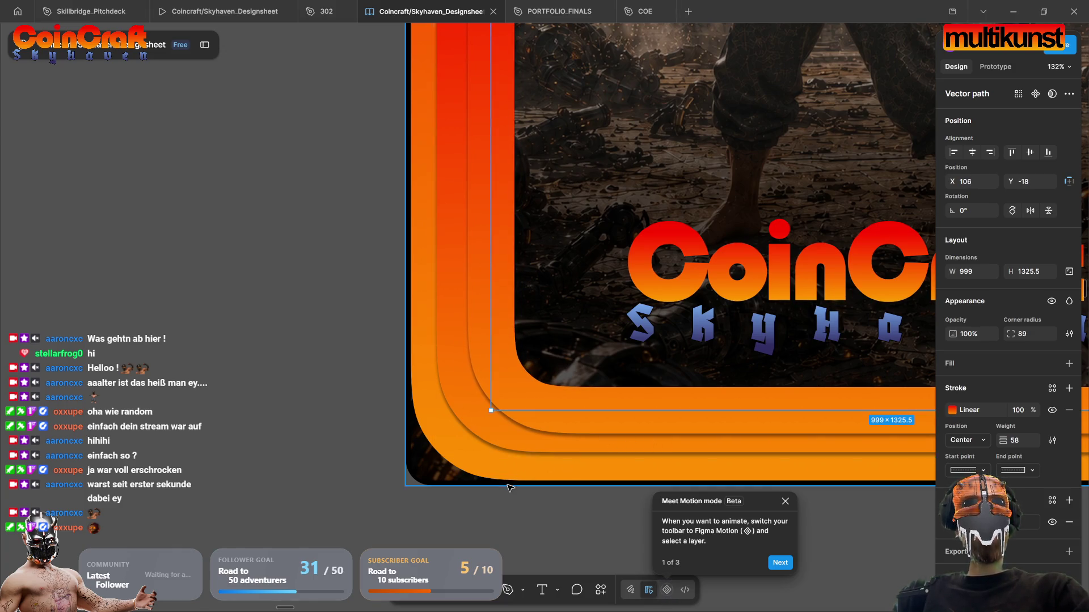
pyautogui.scroll(-5, 502, 486)
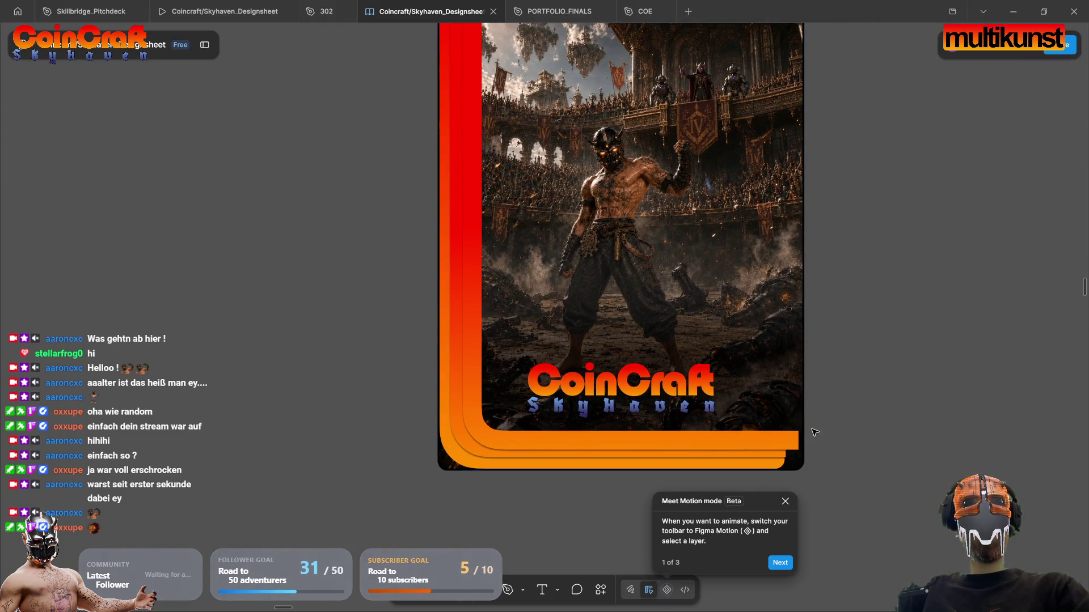
# Step: Extend the right ends of the middle and top orange bars toward the poster's right edge
pyautogui.scroll(5, 822, 440)
pyautogui.scroll(5, 654, 389)
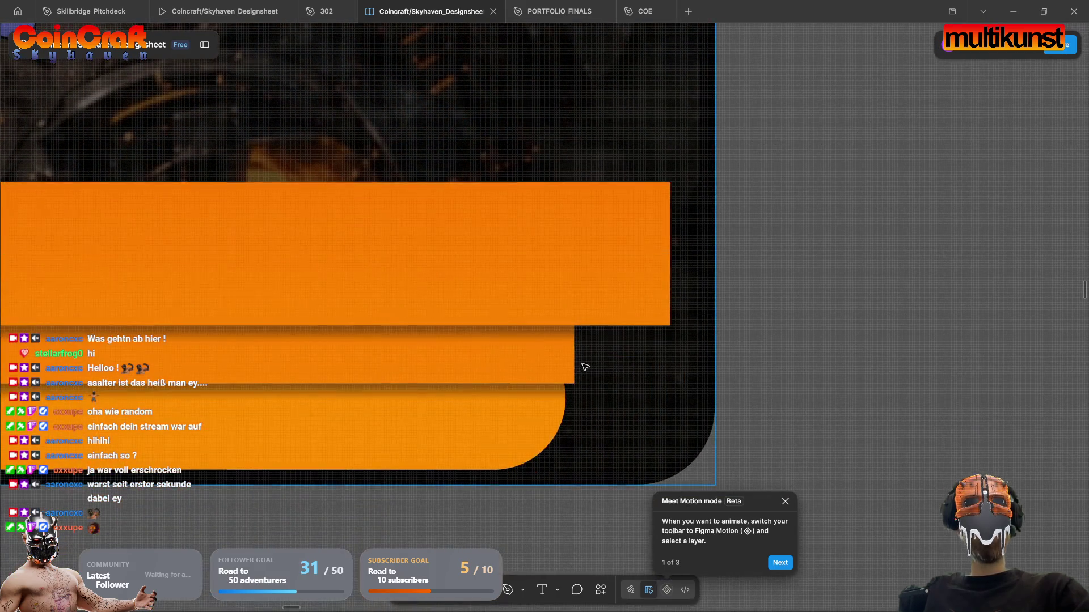
pyautogui.click(530, 357)
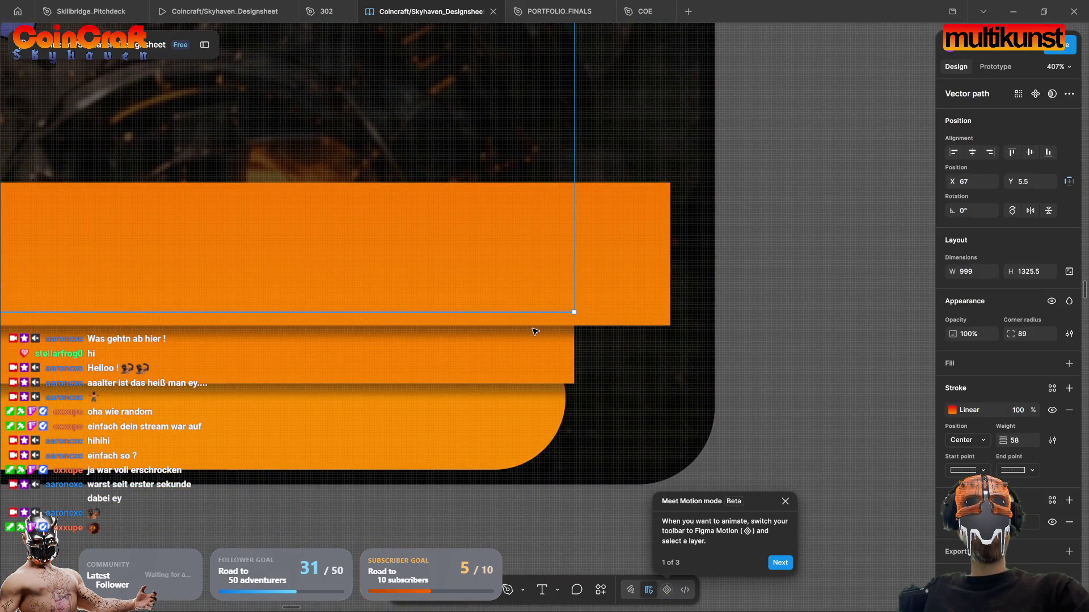
pyautogui.moveTo(575, 314); pyautogui.dragTo(711, 309)
pyautogui.click(545, 263)
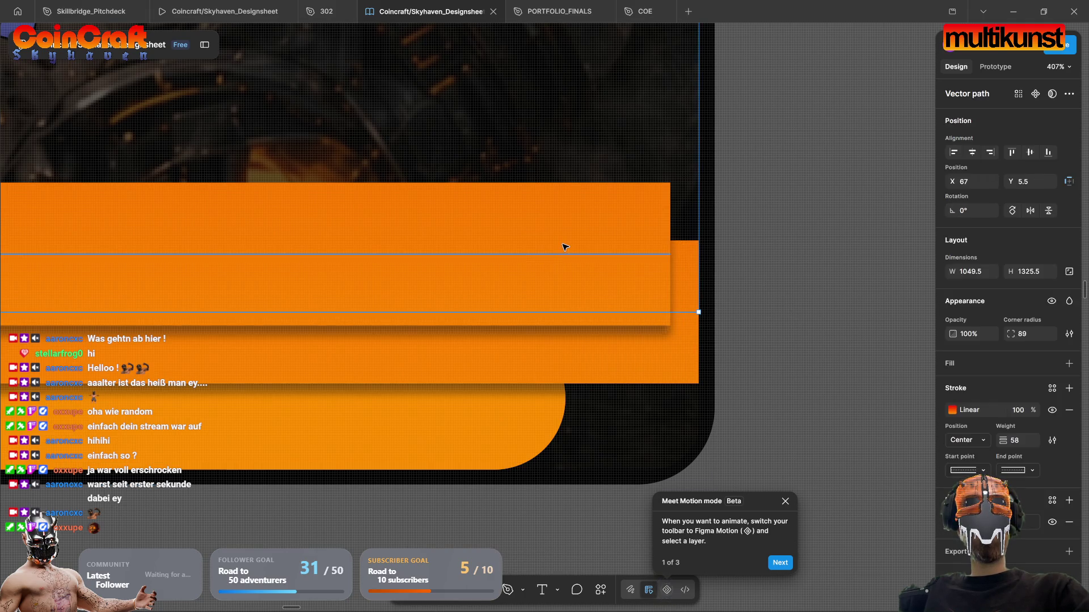
pyautogui.moveTo(671, 254); pyautogui.dragTo(705, 260)
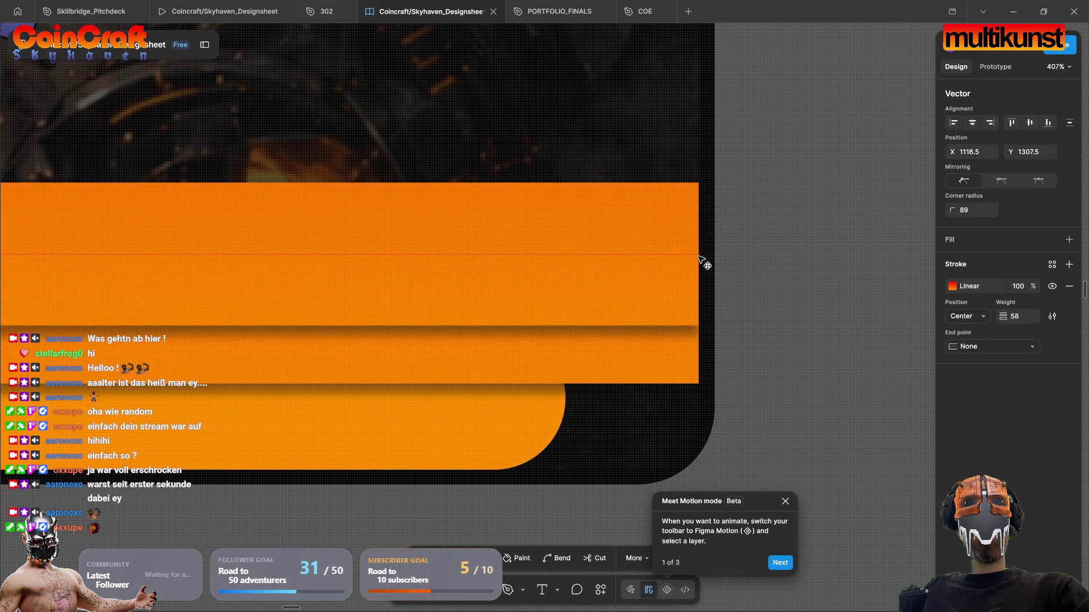
pyautogui.click(604, 443)
pyautogui.press('Escape')
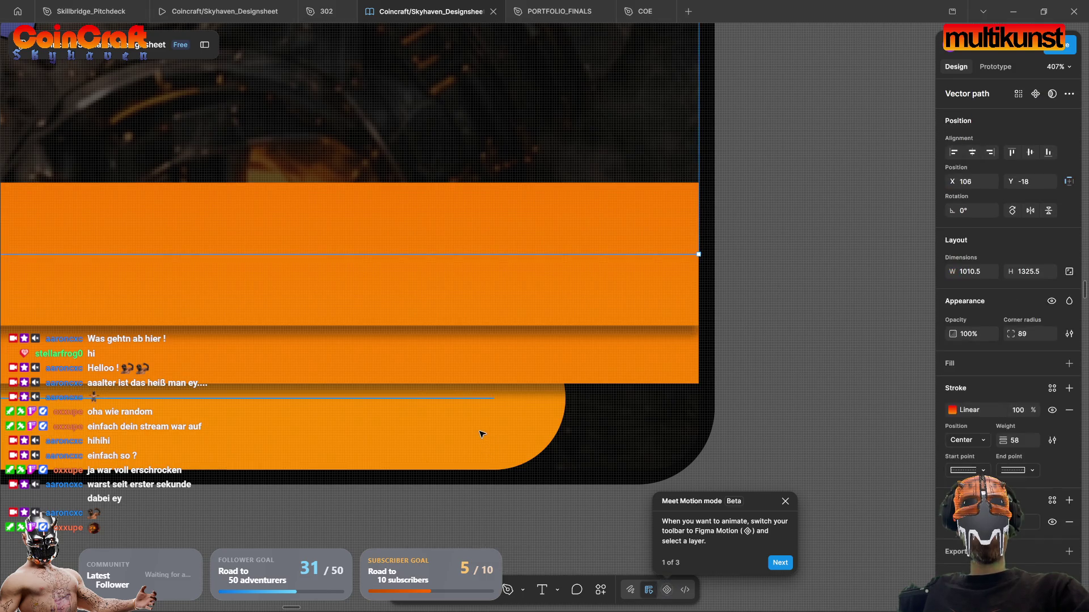
# Step: Lengthen the lower orange bar so its end point sits at X 1086.5, Y 1366
pyautogui.doubleClick(450, 401)
pyautogui.moveTo(494, 399); pyautogui.dragTo(629, 408)
pyautogui.click(836, 389)
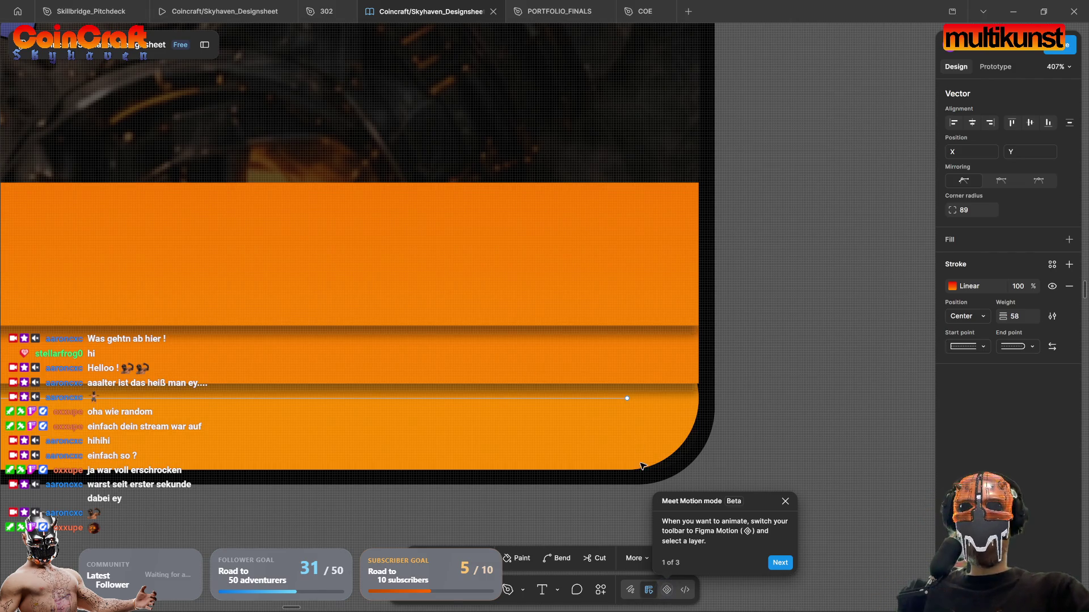
pyautogui.scroll(-5, 352, 422)
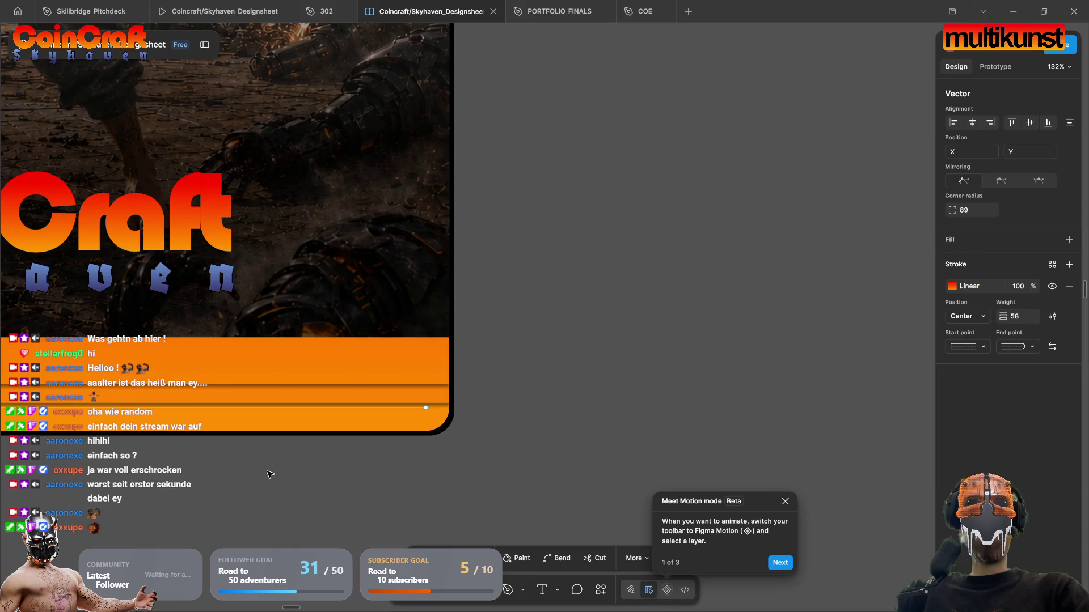
# Step: Exit point editing on the bar and zoom out to review the stacked bands
pyautogui.hscroll(-5, 270, 474)
pyautogui.hscroll(-3, 288, 458)
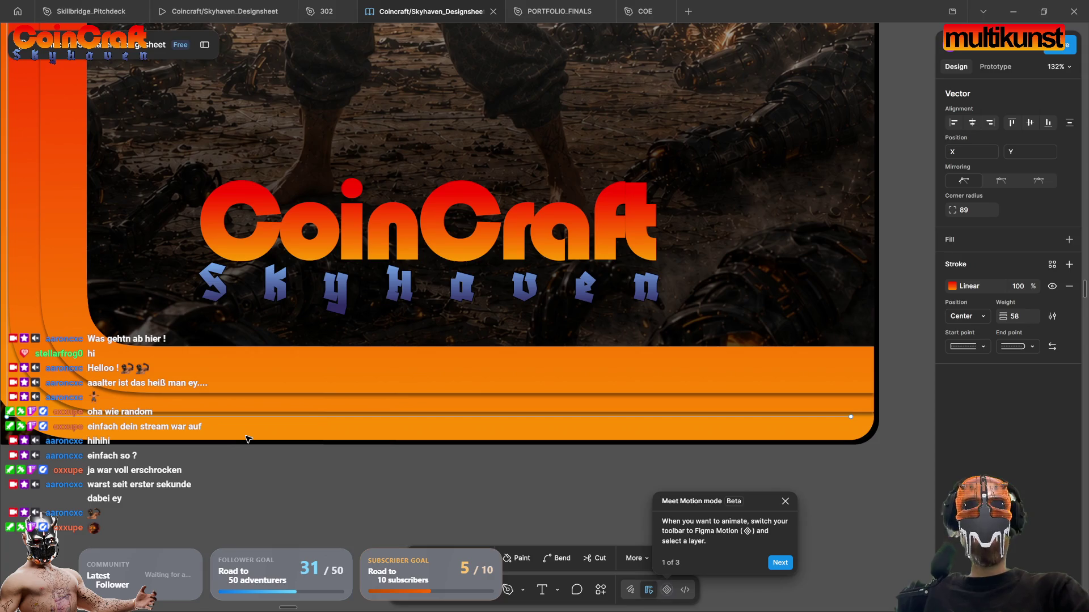
pyautogui.press('Escape')
pyautogui.press('Escape')
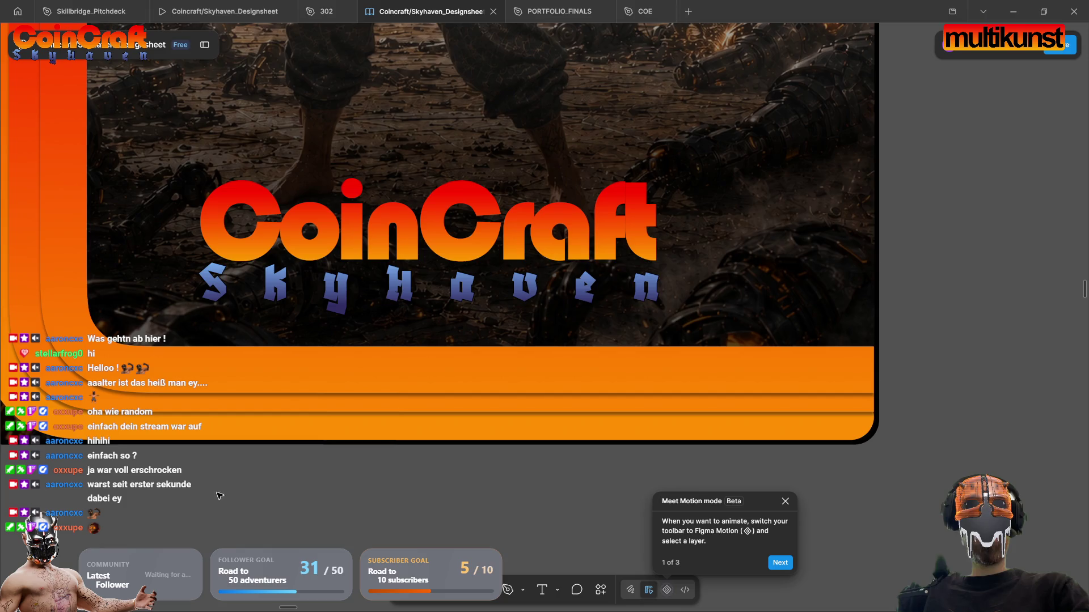
pyautogui.scroll(-5, 220, 496)
pyautogui.hscroll(-1, 249, 482)
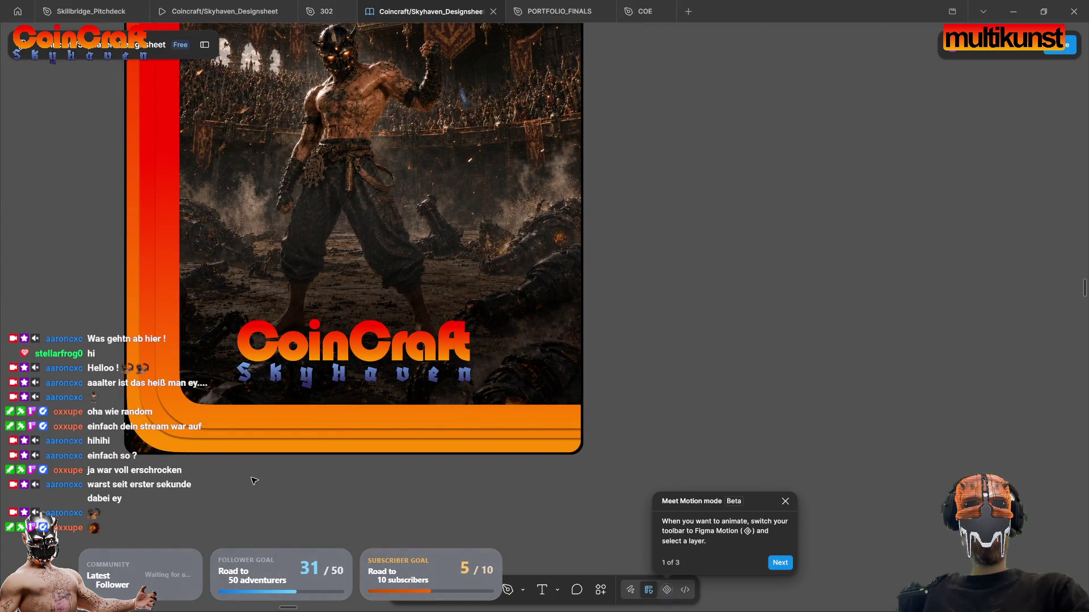
pyautogui.scroll(3, 461, 250)
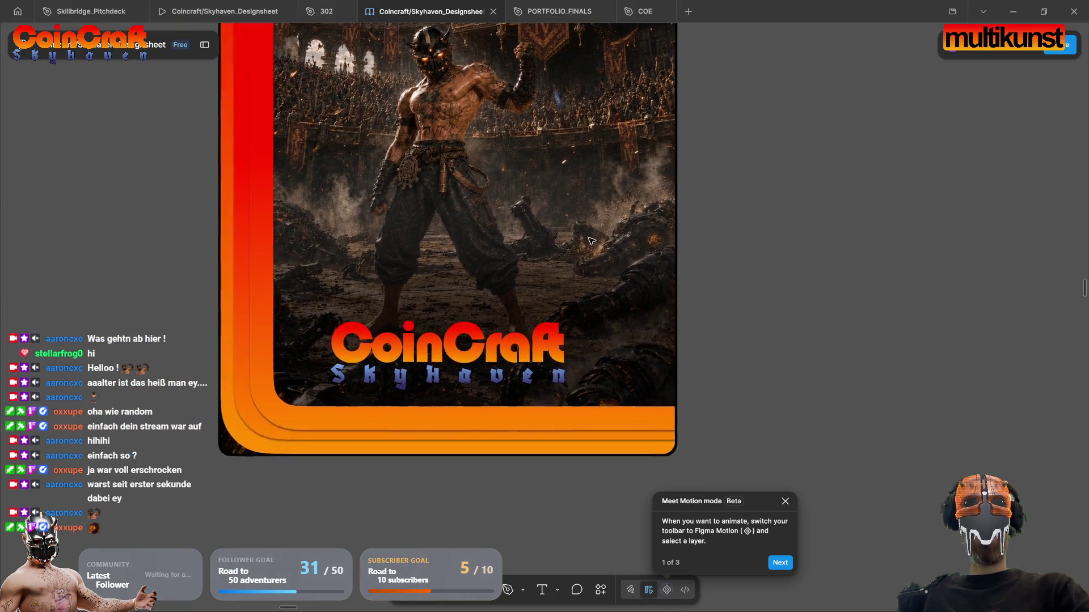
# Step: Select the poster frame, then its 1123×1401 background image
pyautogui.click(484, 316)
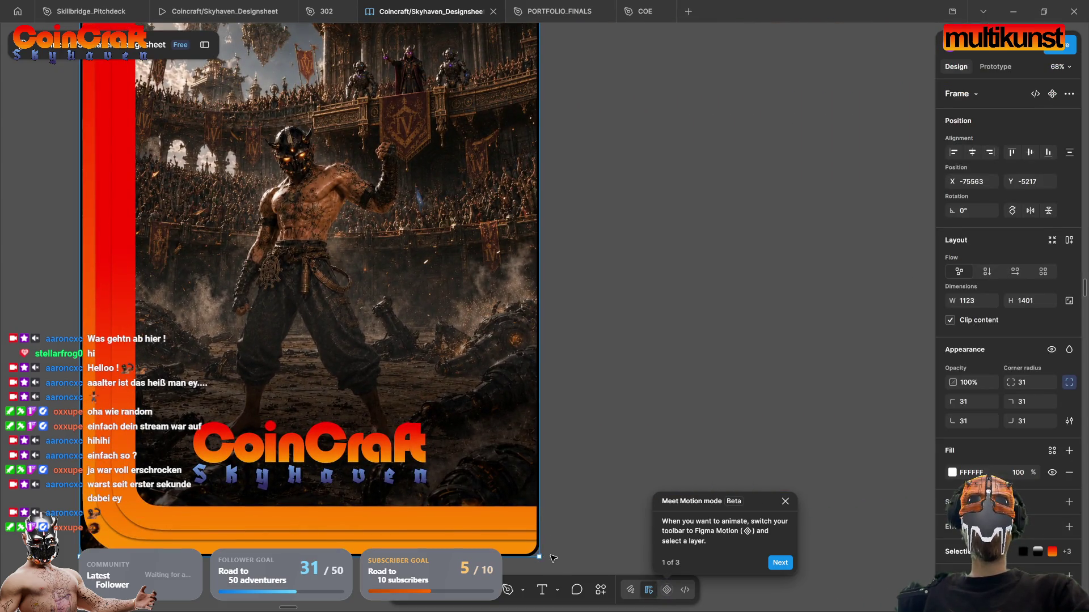
pyautogui.scroll(5, 554, 575)
pyautogui.click(490, 362)
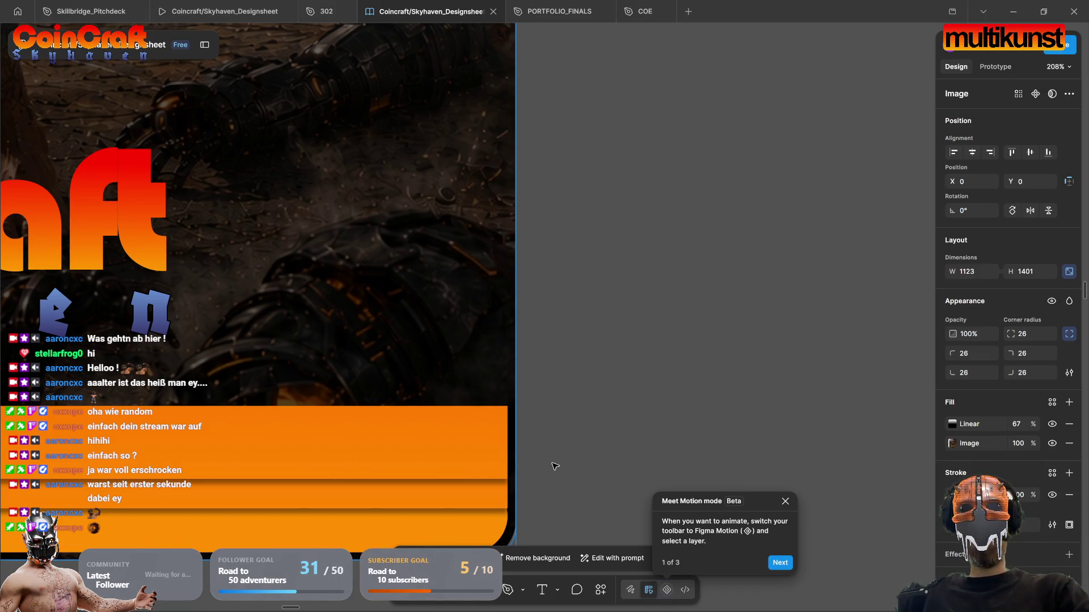
# Step: Adjust the orange bar's right endpoint, trying and undoing a stroke weight of 81
pyautogui.click(484, 444)
pyautogui.doubleClick(462, 444)
pyautogui.moveTo(507, 442)
pyautogui.mouseDown()
pyautogui.moveTo(910, 443)
pyautogui.moveTo(442, 457)
pyautogui.moveTo(677, 455)
pyautogui.mouseUp()
pyautogui.hotkey('ctrl', 'z')
pyautogui.hotkey('ctrl', 'z')
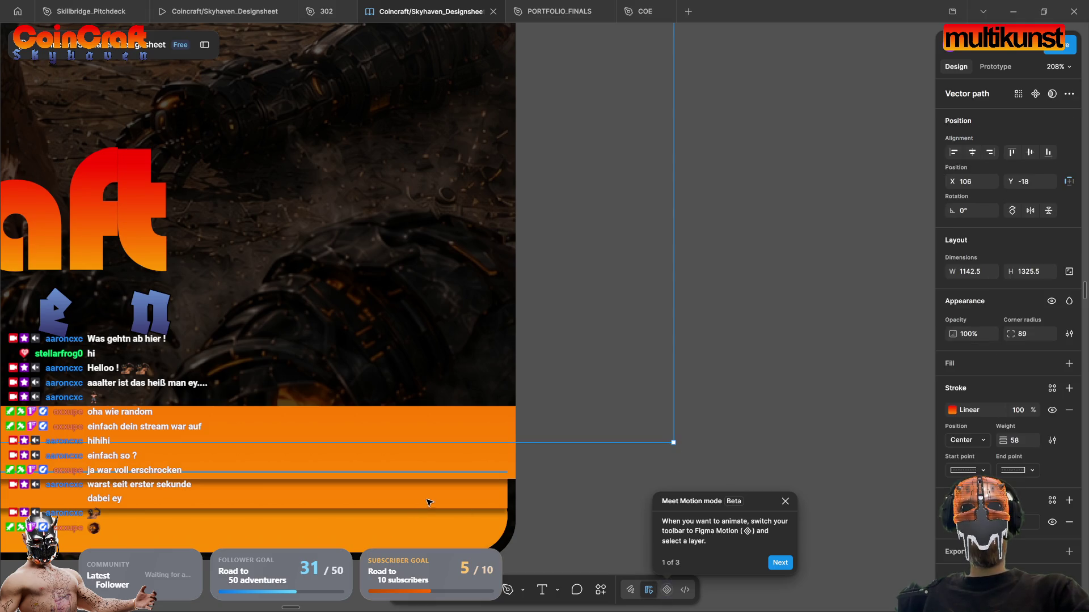
pyautogui.click(508, 473)
pyautogui.moveTo(557, 469)
pyautogui.mouseDown()
pyautogui.moveTo(516, 474)
pyautogui.moveTo(539, 472)
pyautogui.mouseUp()
pyautogui.click(628, 478)
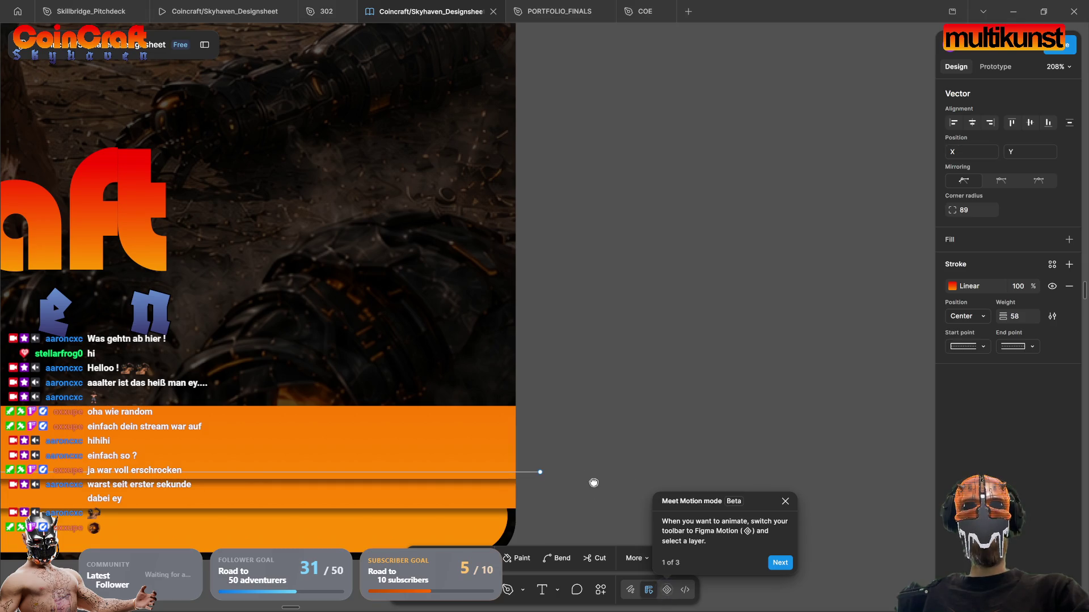
pyautogui.scroll(-2, 593, 481)
pyautogui.moveTo(1003, 316); pyautogui.dragTo(1016, 315)
pyautogui.hotkey('ctrl', 'z')
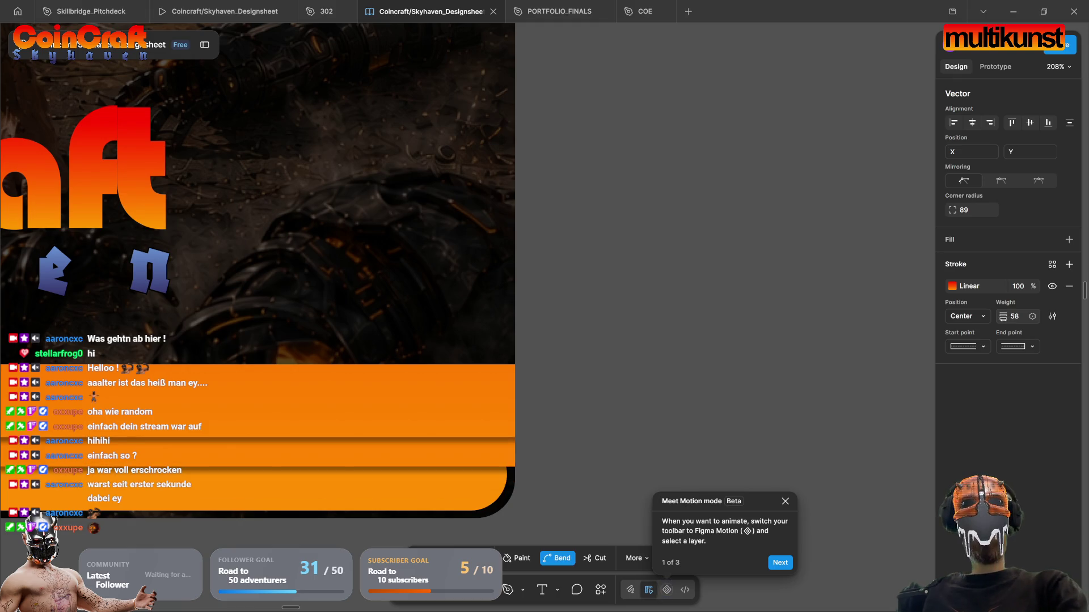
pyautogui.press('Escape')
# Step: Extend the orange border line's end point right to X 1140, Y 1307.5
pyautogui.press('Return')
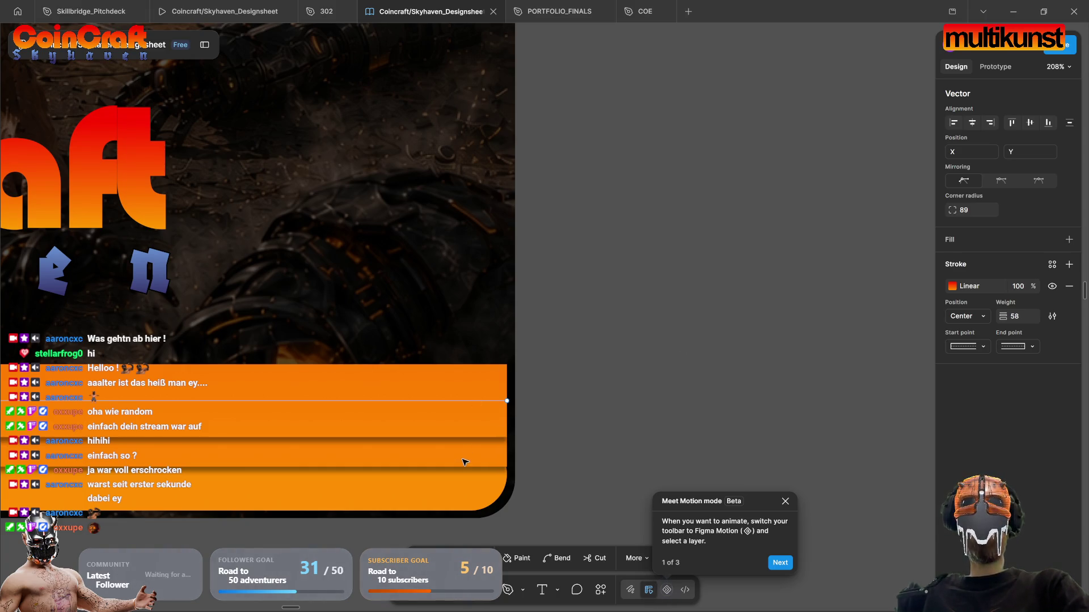
pyautogui.press('Escape')
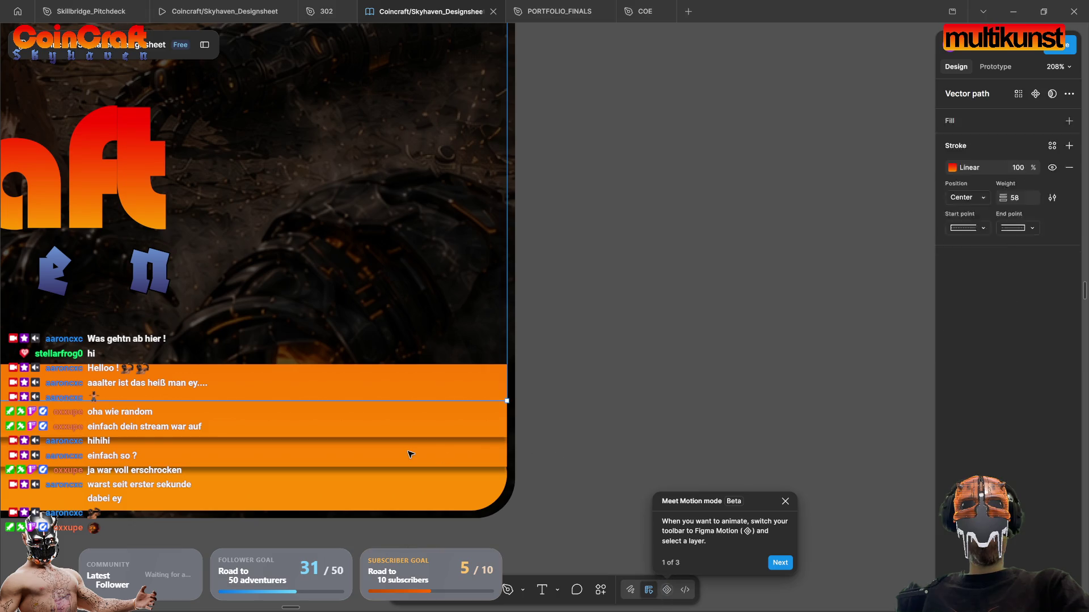
pyautogui.doubleClick(469, 409)
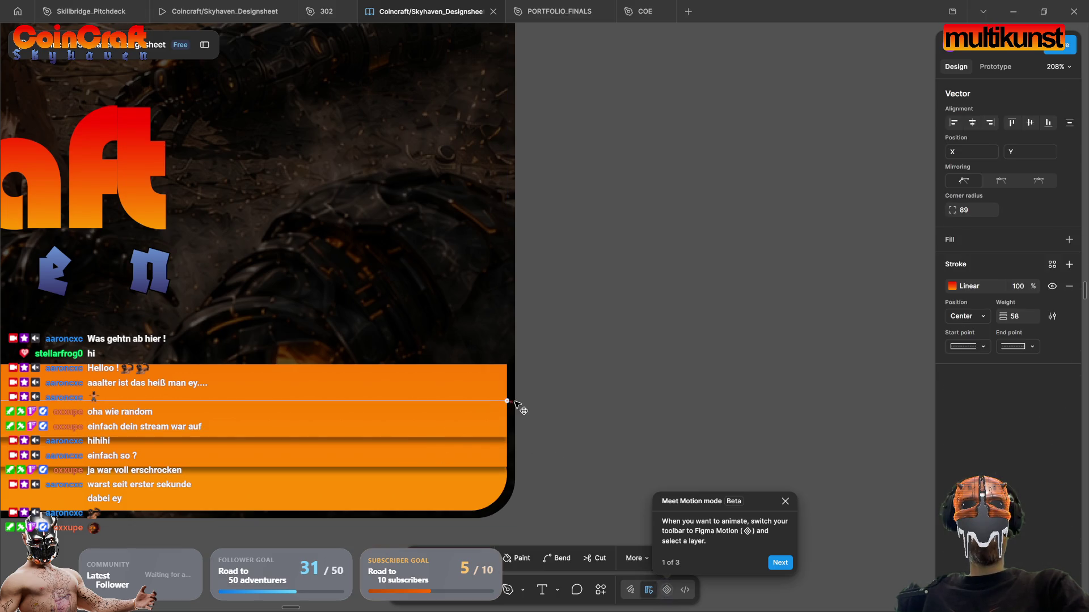
pyautogui.moveTo(507, 401); pyautogui.dragTo(536, 401)
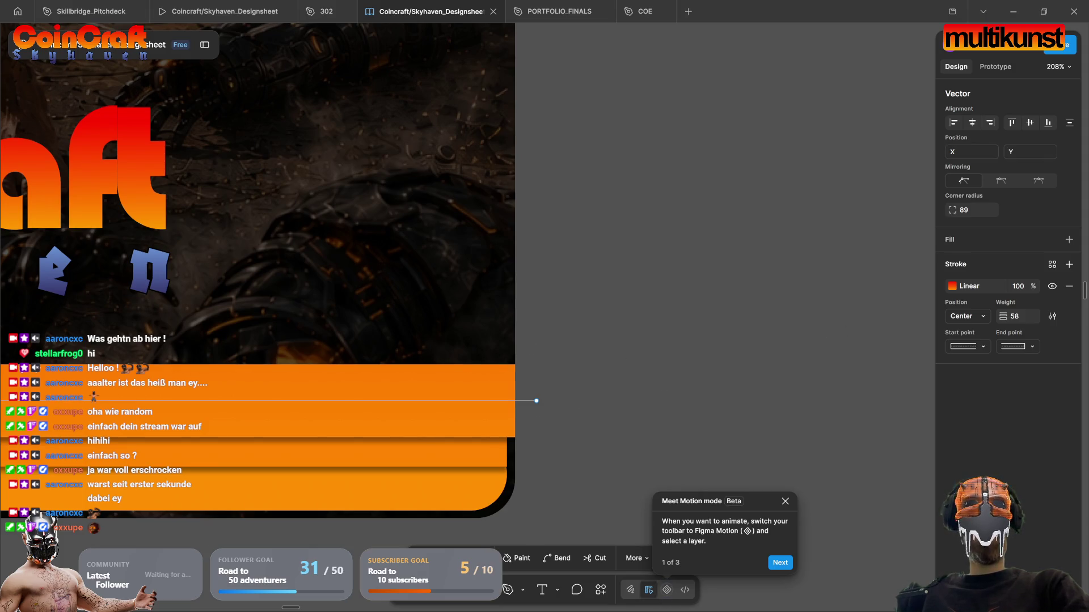
pyautogui.scroll(-5, 609, 422)
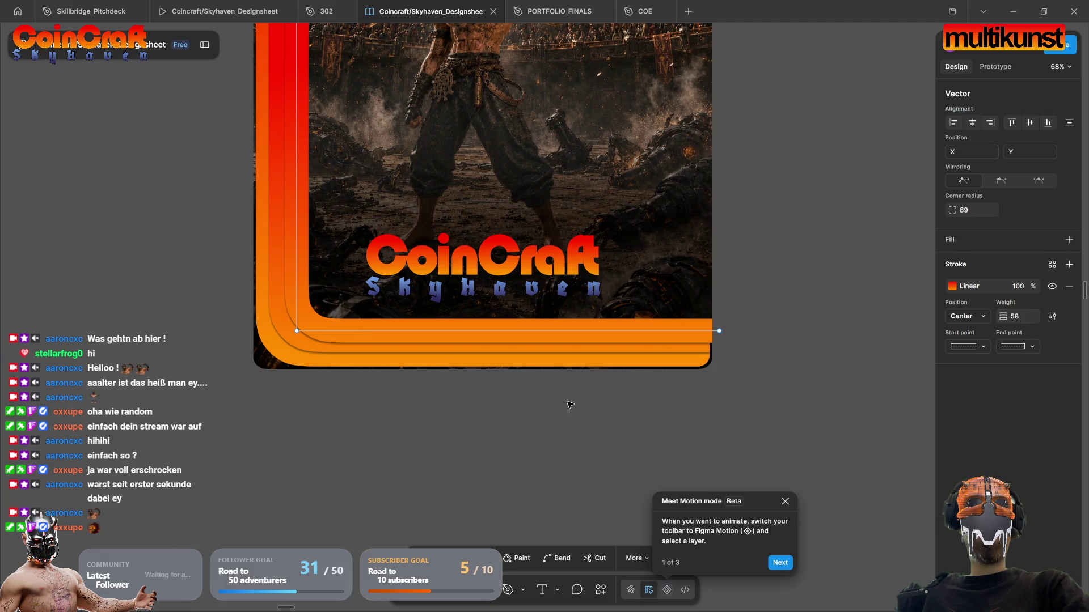
# Step: Exit point editing on the border line and show the pages and layers sidebar
pyautogui.press('Escape')
pyautogui.press('Return')
pyautogui.press('Escape')
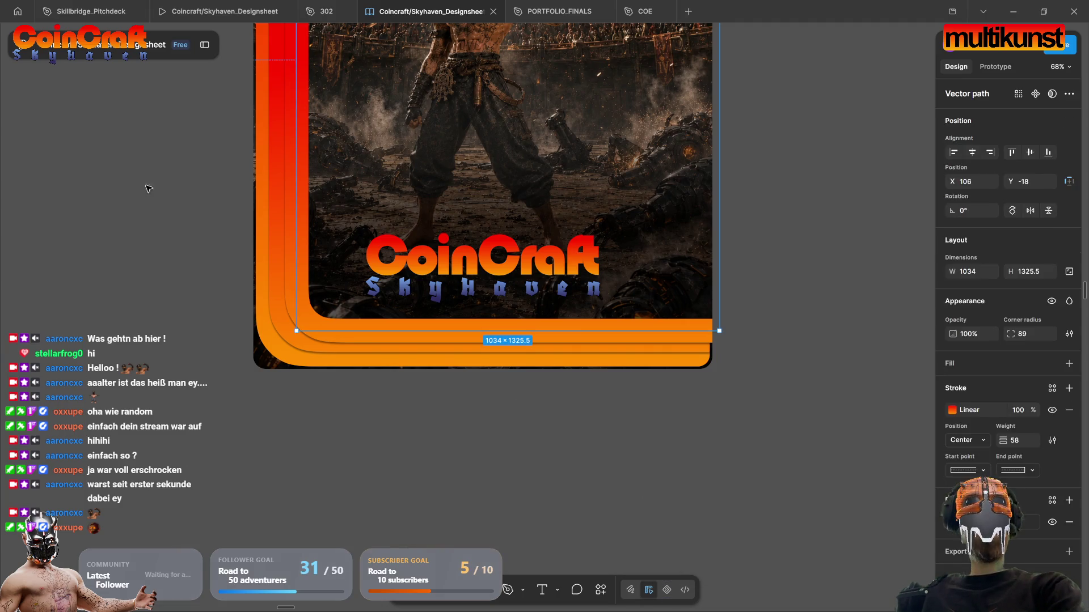
pyautogui.click(204, 45)
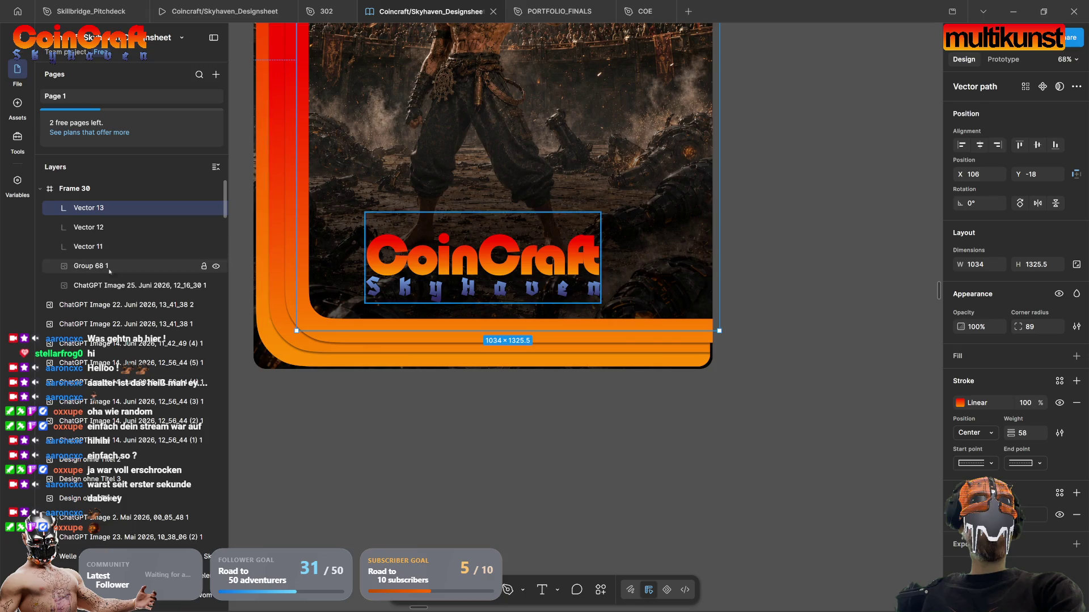
# Step: Give Frame 30 a thin black (000000, 100%) stroke around its rounded edges
pyautogui.click(79, 188)
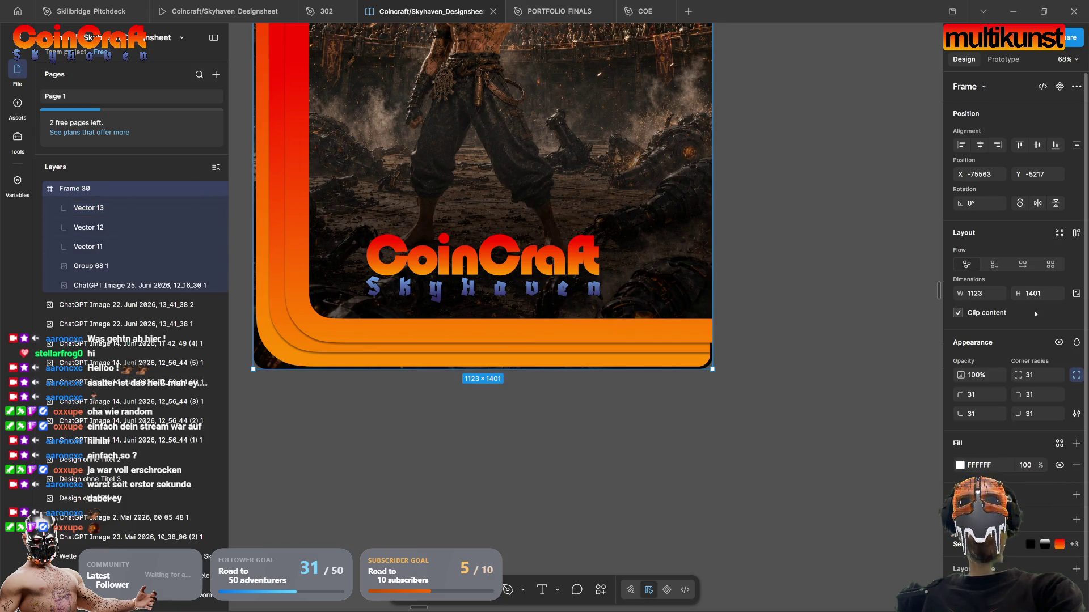
pyautogui.click(1075, 495)
pyautogui.click(959, 491)
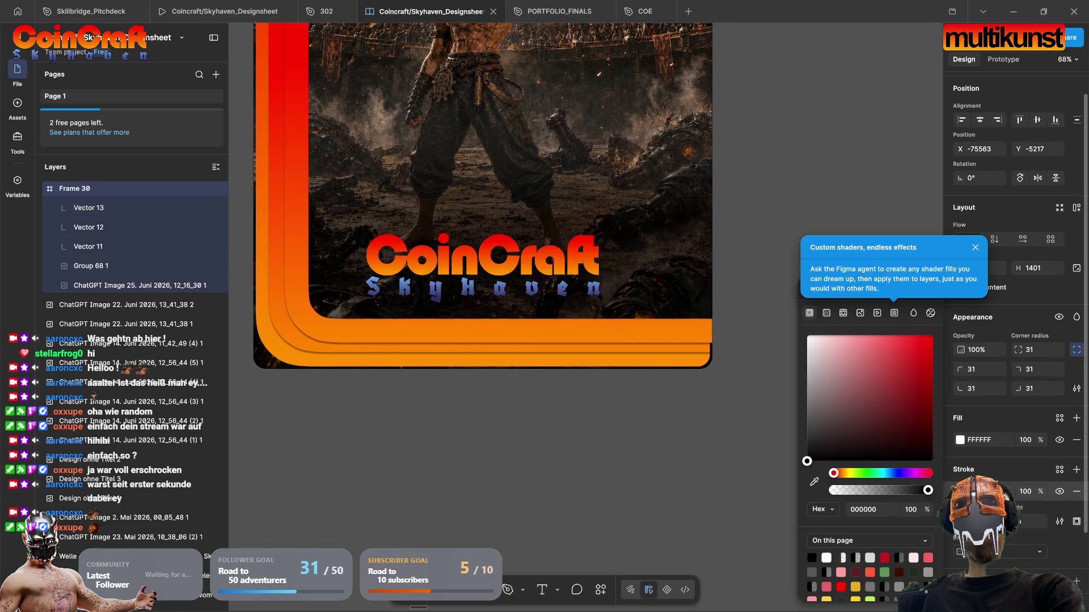
pyautogui.moveTo(1021, 522)
pyautogui.mouseDown()
pyautogui.moveTo(1037, 521)
pyautogui.moveTo(448, 481)
pyautogui.moveTo(812, 440)
pyautogui.moveTo(114, 464)
pyautogui.moveTo(1066, 463)
pyautogui.moveTo(1017, 464)
pyautogui.mouseUp()
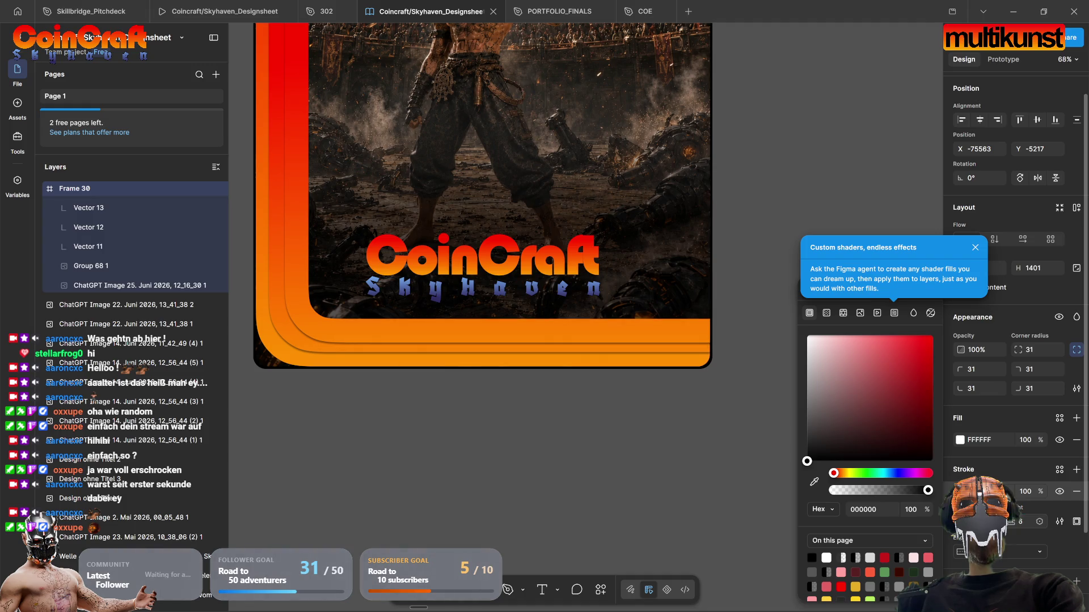
pyautogui.click(649, 519)
pyautogui.scroll(10, 737, 510)
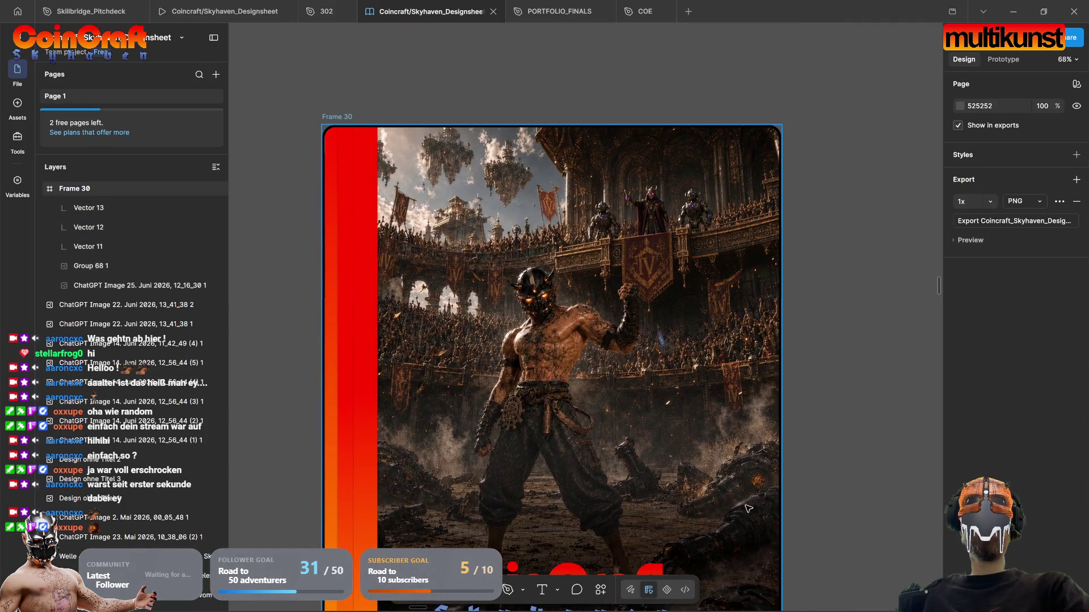
pyautogui.scroll(-3, 822, 420)
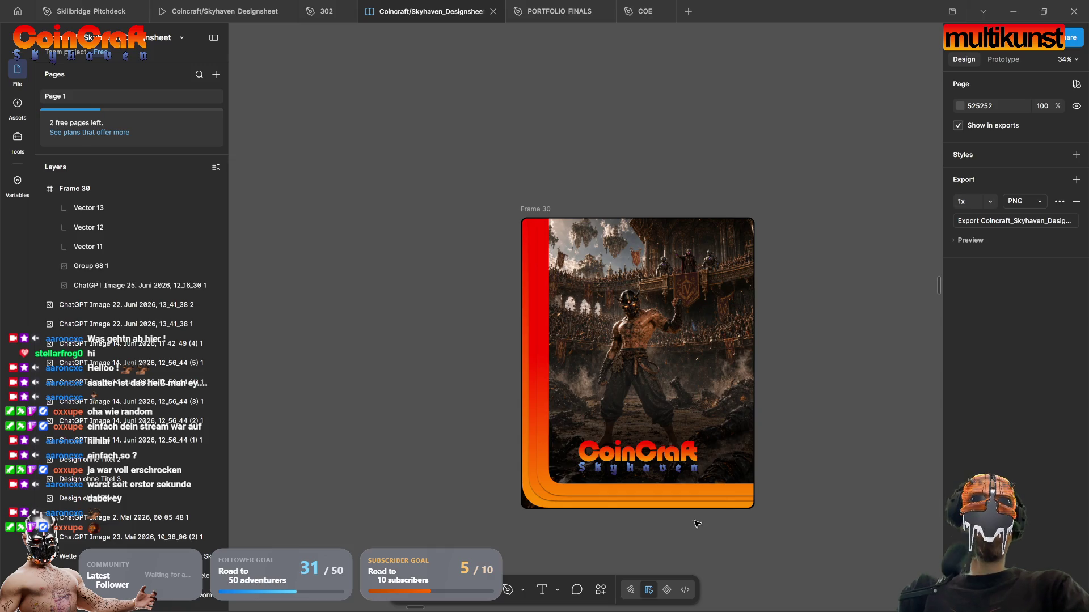
# Step: Move the red end of Vector 13's orange-to-red stroke gradient lower on the card
pyautogui.scroll(2, 510, 403)
pyautogui.scroll(3, 512, 408)
pyautogui.scroll(-1, 539, 408)
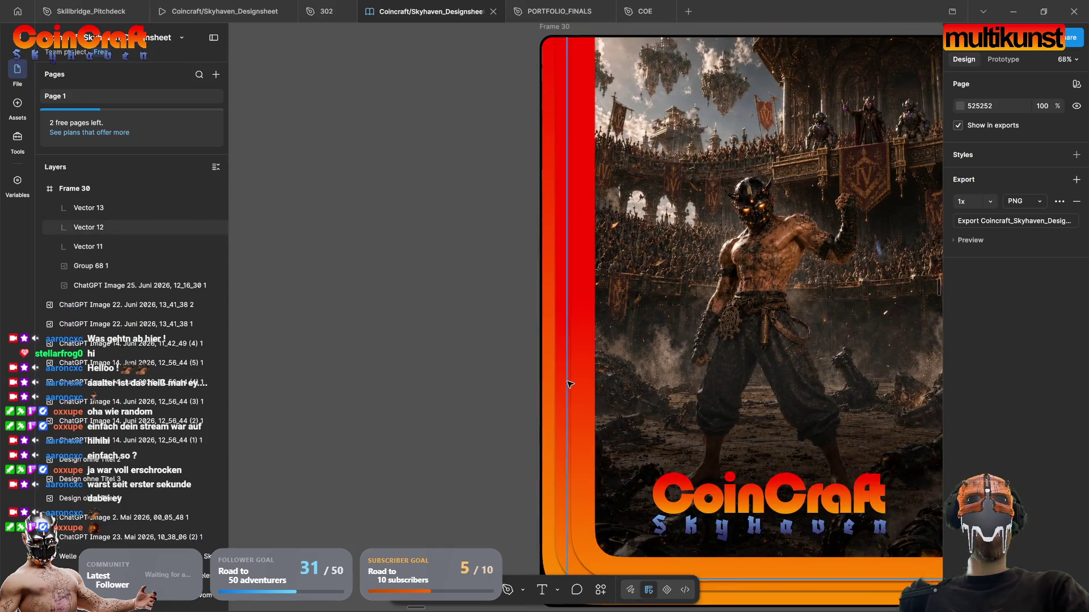
pyautogui.doubleClick(584, 342)
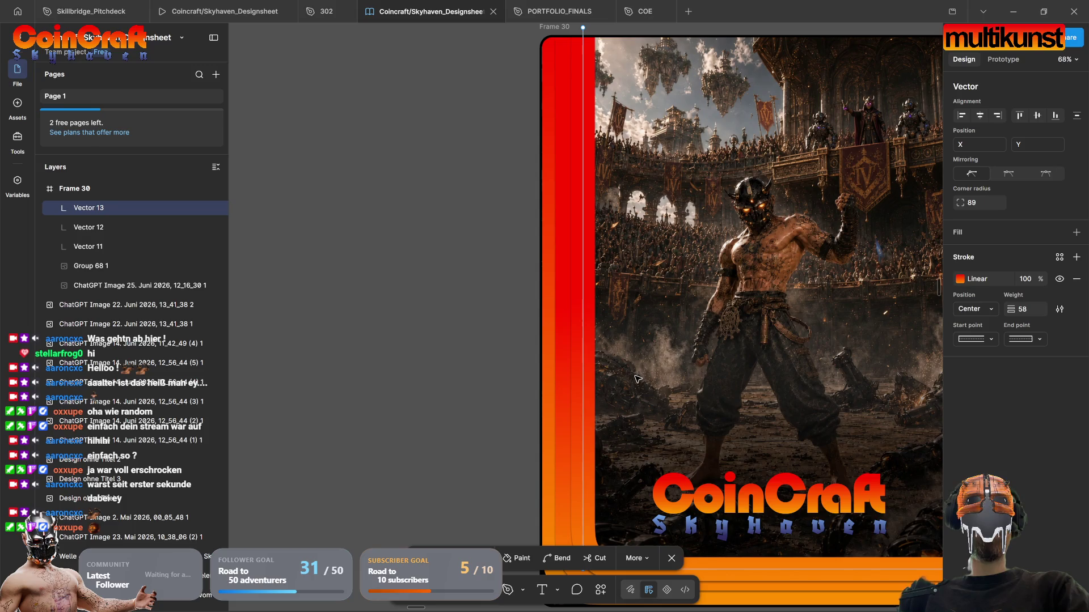
pyautogui.scroll(-3, 666, 381)
pyautogui.hscroll(2, 798, 304)
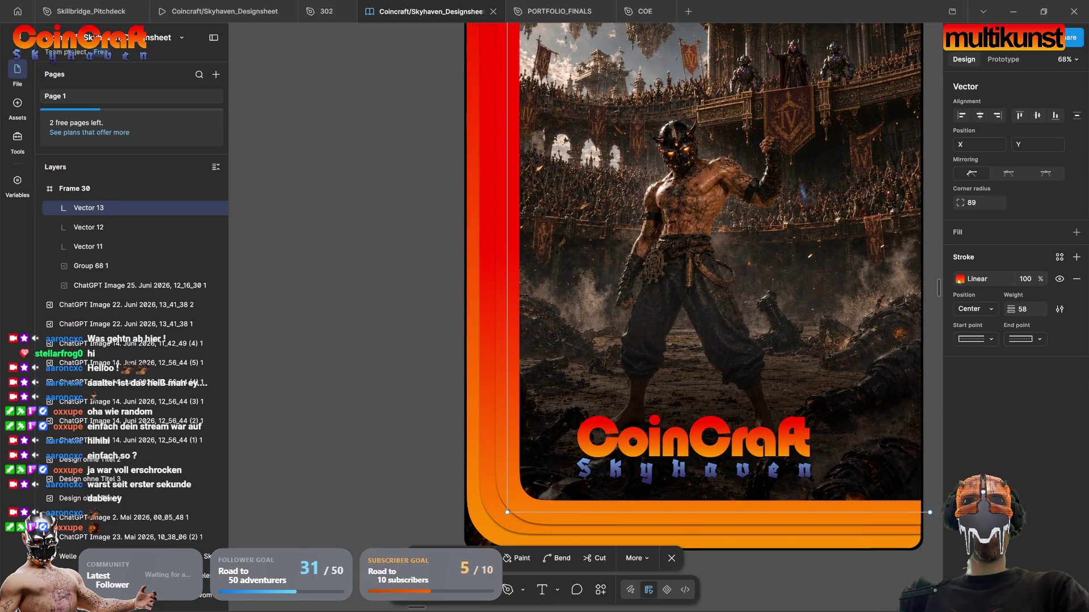
pyautogui.click(958, 279)
pyautogui.scroll(-3, 710, 460)
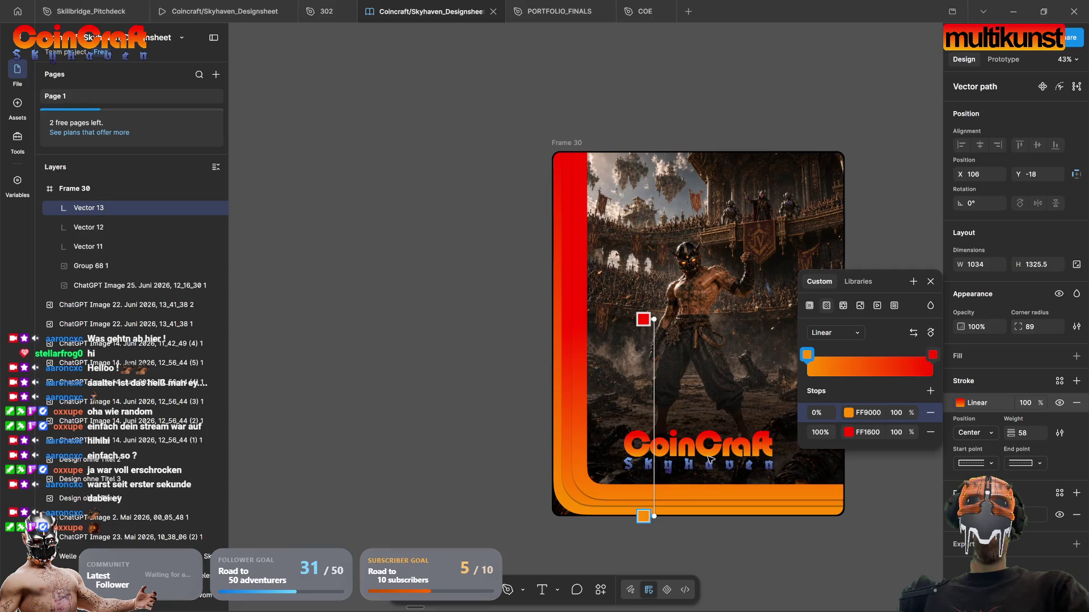
pyautogui.moveTo(654, 319)
pyautogui.mouseDown()
pyautogui.moveTo(645, 441)
pyautogui.moveTo(655, 415)
pyautogui.mouseUp()
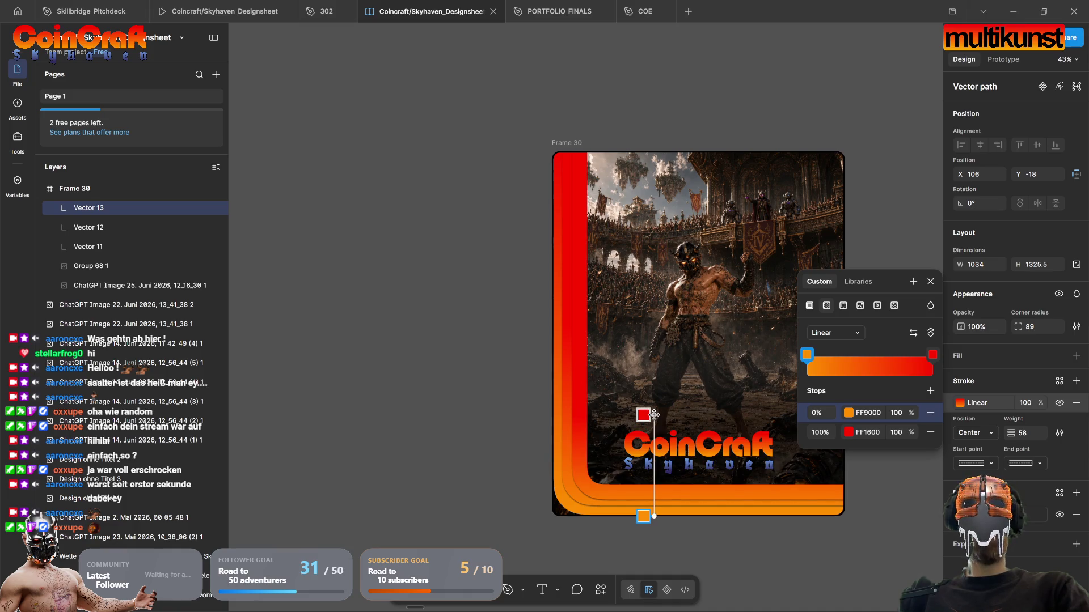
pyautogui.click(570, 494)
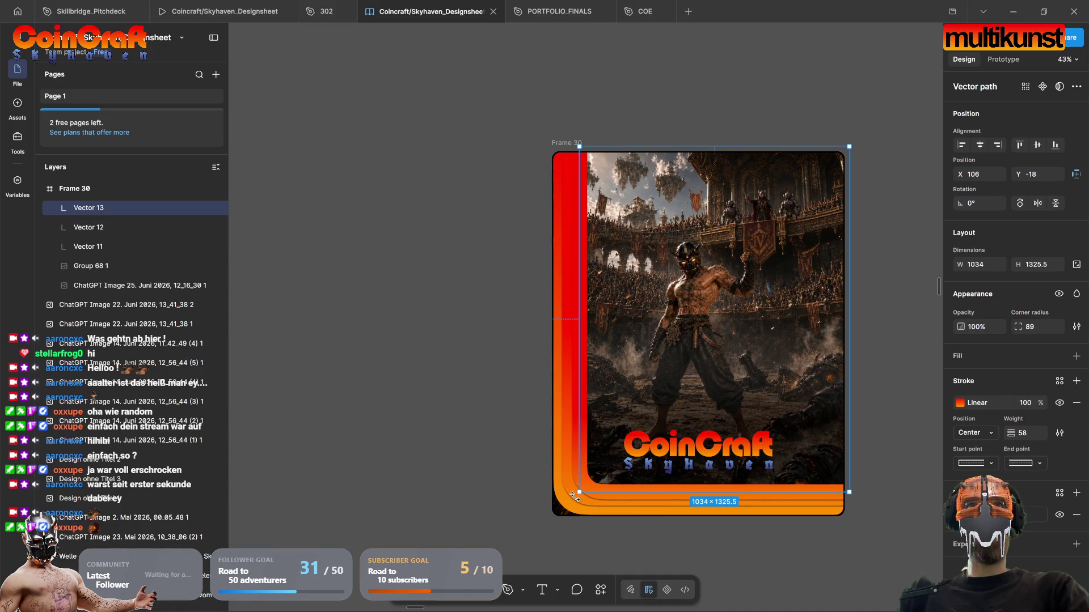
# Step: Move the red end of Vector 12's stroke gradient higher up the card's left edge
pyautogui.doubleClick(569, 495)
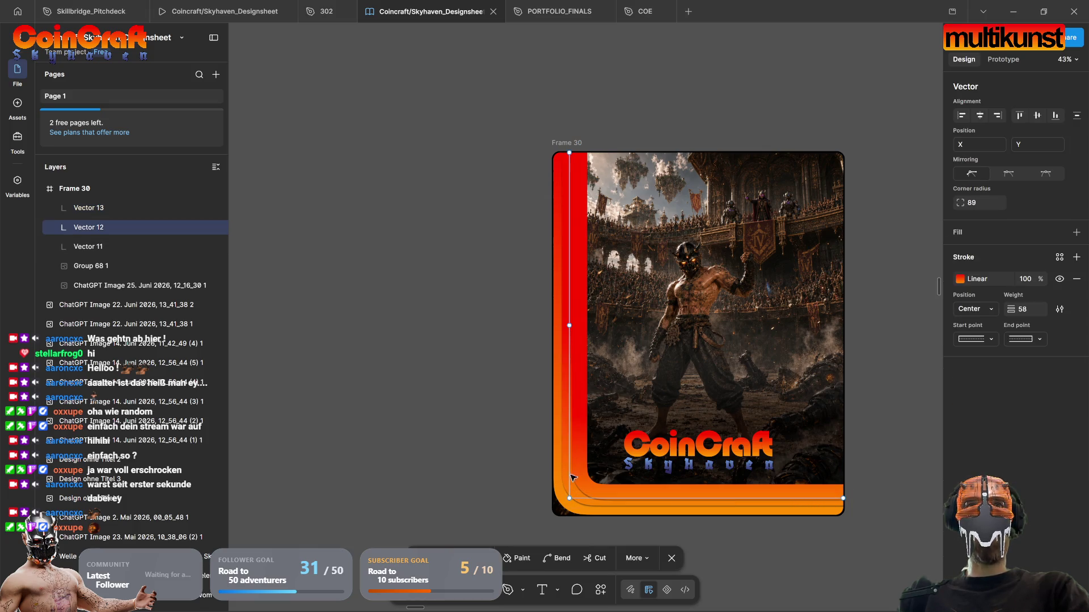
pyautogui.click(964, 279)
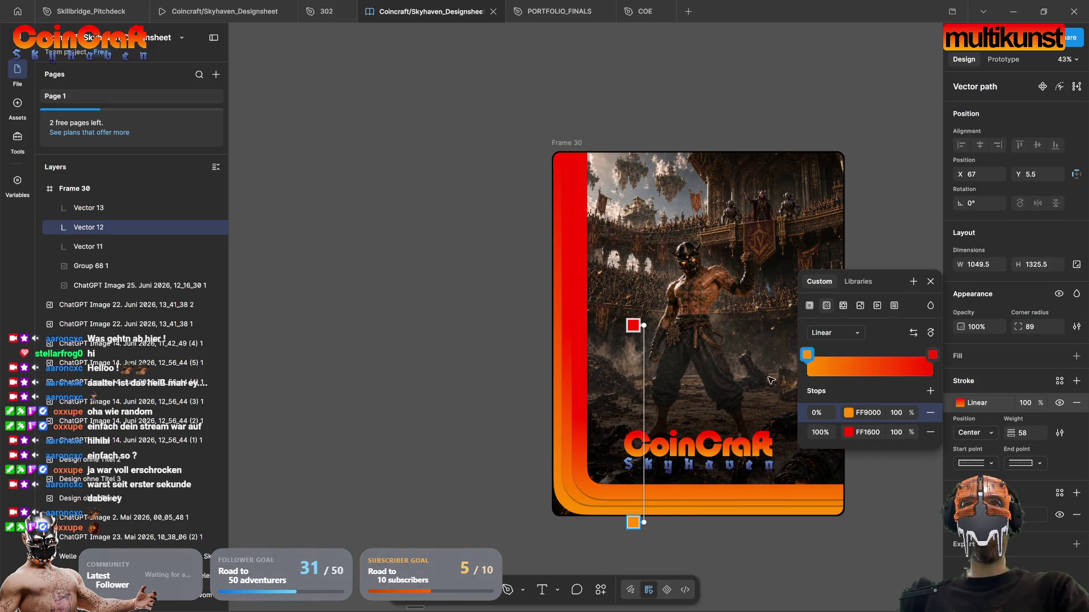
pyautogui.moveTo(643, 326)
pyautogui.mouseDown()
pyautogui.moveTo(639, 230)
pyautogui.moveTo(639, 284)
pyautogui.moveTo(640, 274)
pyautogui.mouseUp()
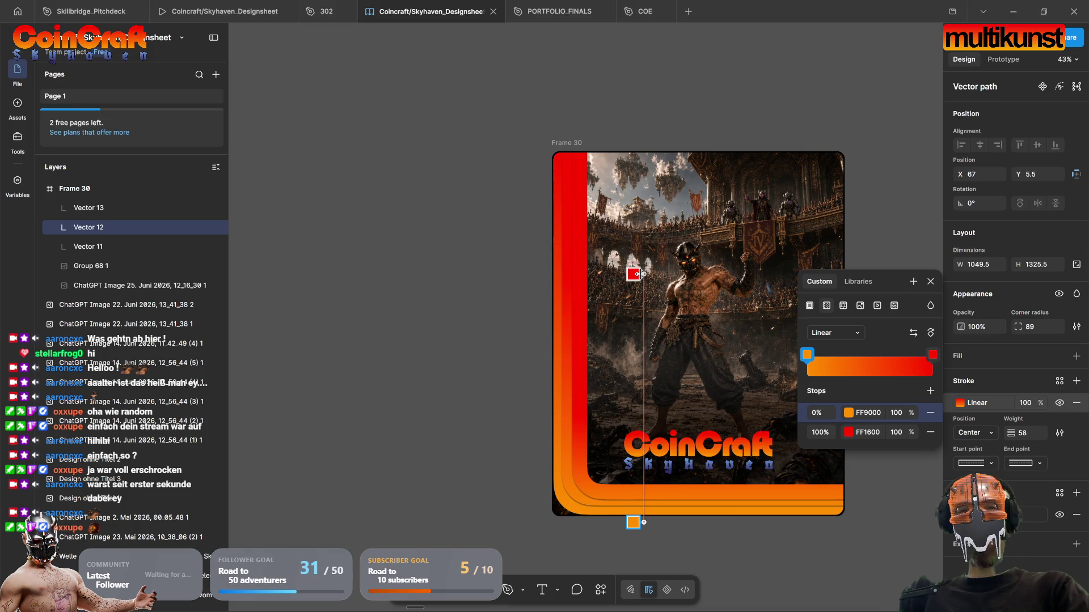
pyautogui.click(452, 464)
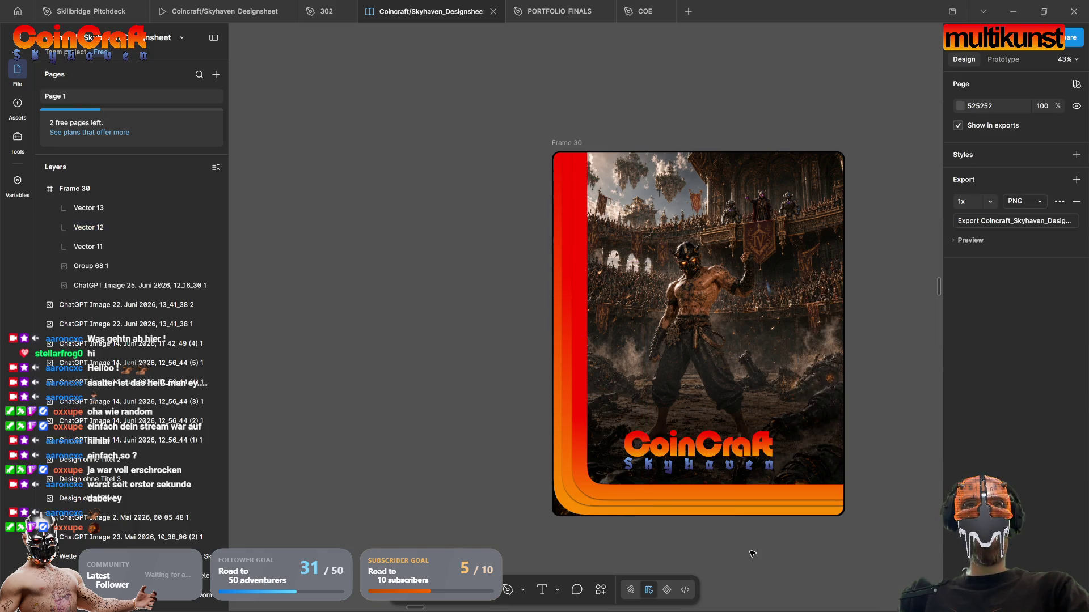
# Step: Raise the 1123×1401 Frame 30 card's corner radius from 31 to 127
pyautogui.keyDown('ctrl'); pyautogui.scroll(-3, 752, 554); pyautogui.keyUp('ctrl')
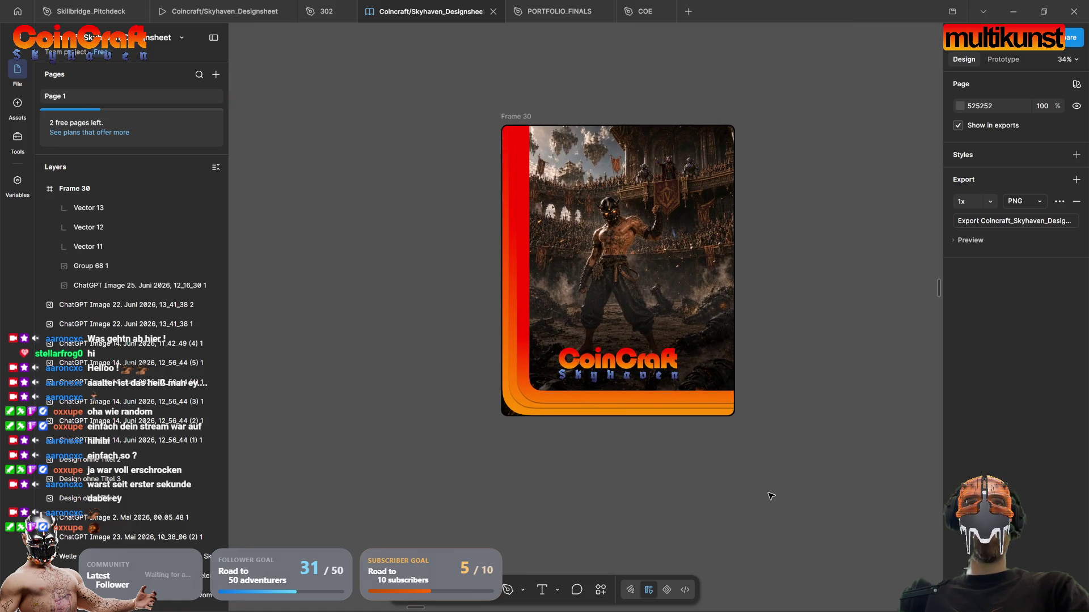
pyautogui.scroll(2, 751, 517)
pyautogui.click(589, 402)
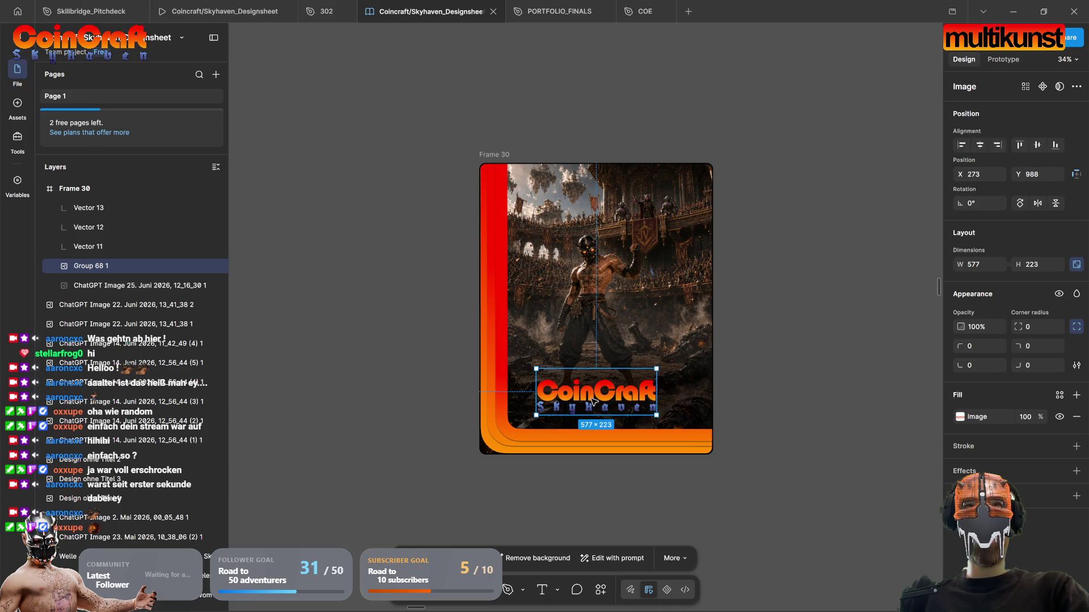
pyautogui.click(760, 442)
pyautogui.moveTo(701, 501); pyautogui.dragTo(748, 490)
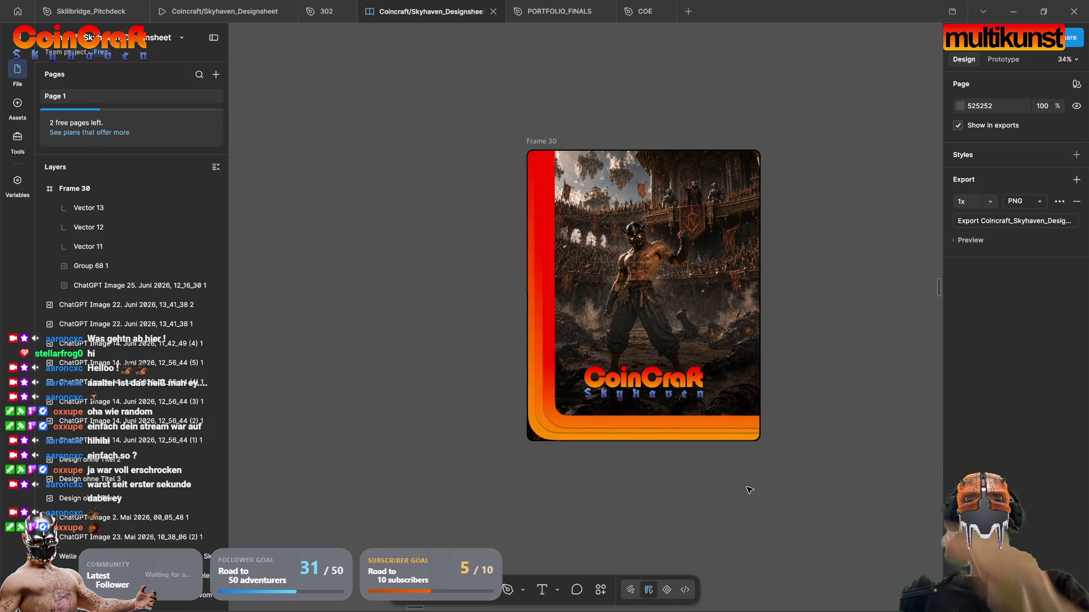
pyautogui.click(529, 439)
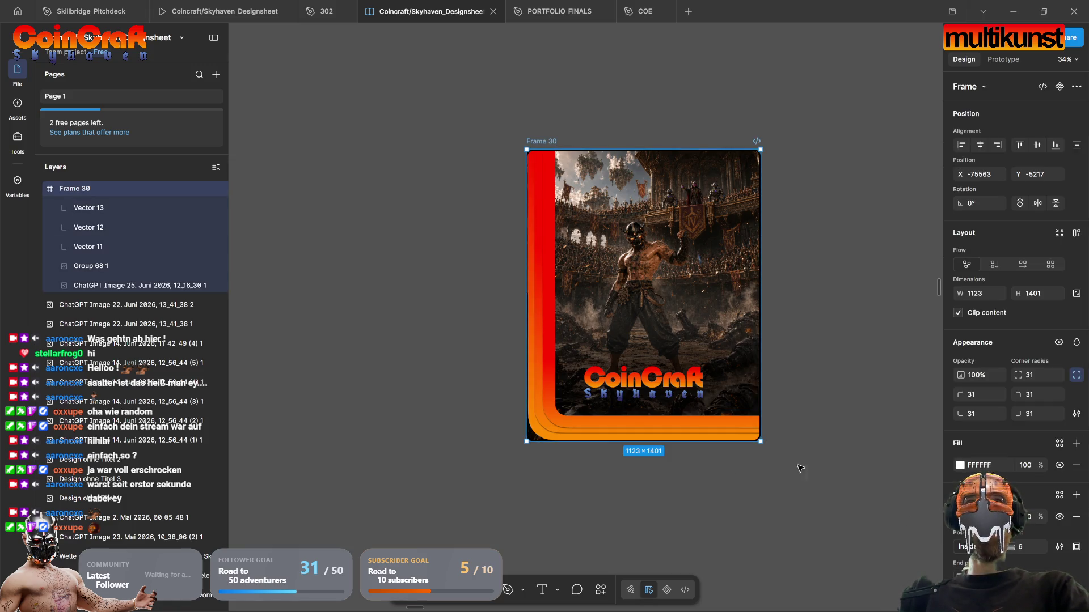
pyautogui.moveTo(1017, 374); pyautogui.dragTo(5, 381)
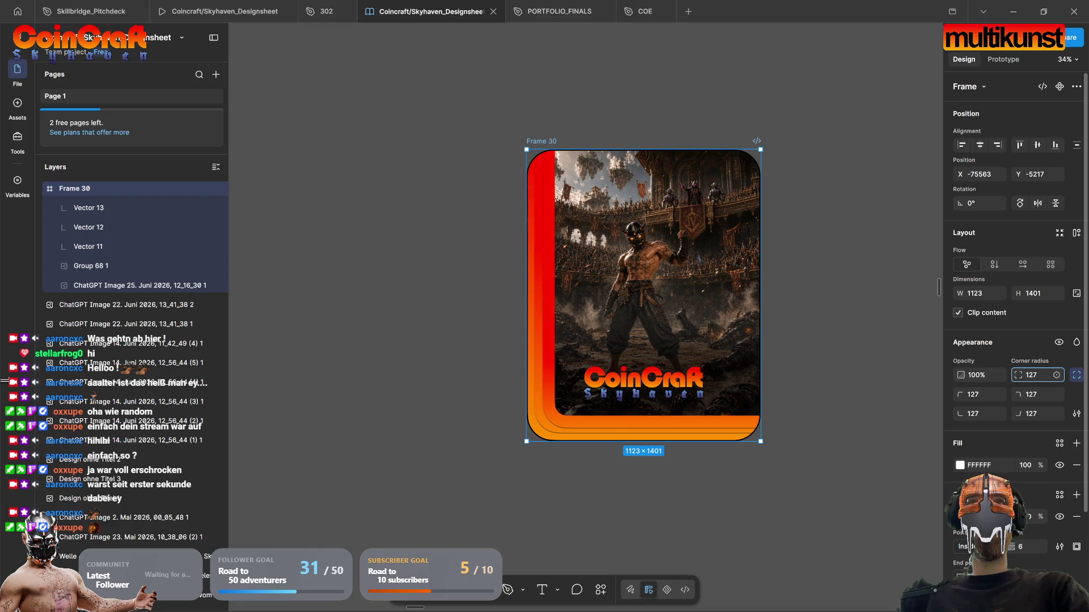
pyautogui.click(712, 503)
pyautogui.moveTo(529, 508); pyautogui.dragTo(486, 522)
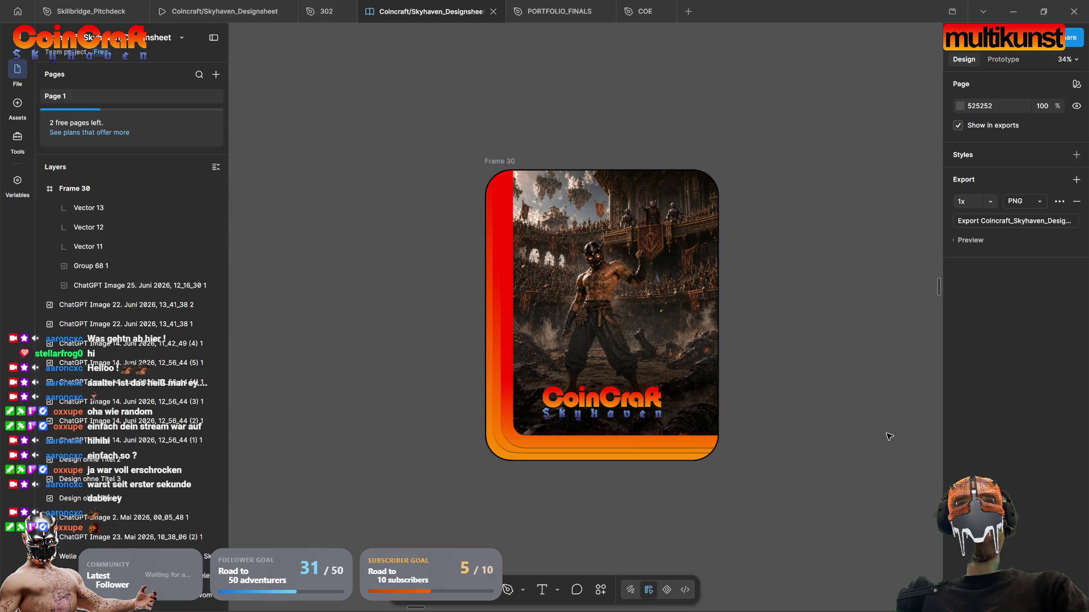
# Step: Shift the CoinCraft logo (Group 68 1) slightly down, undoing its sideways move
pyautogui.press('Tab')
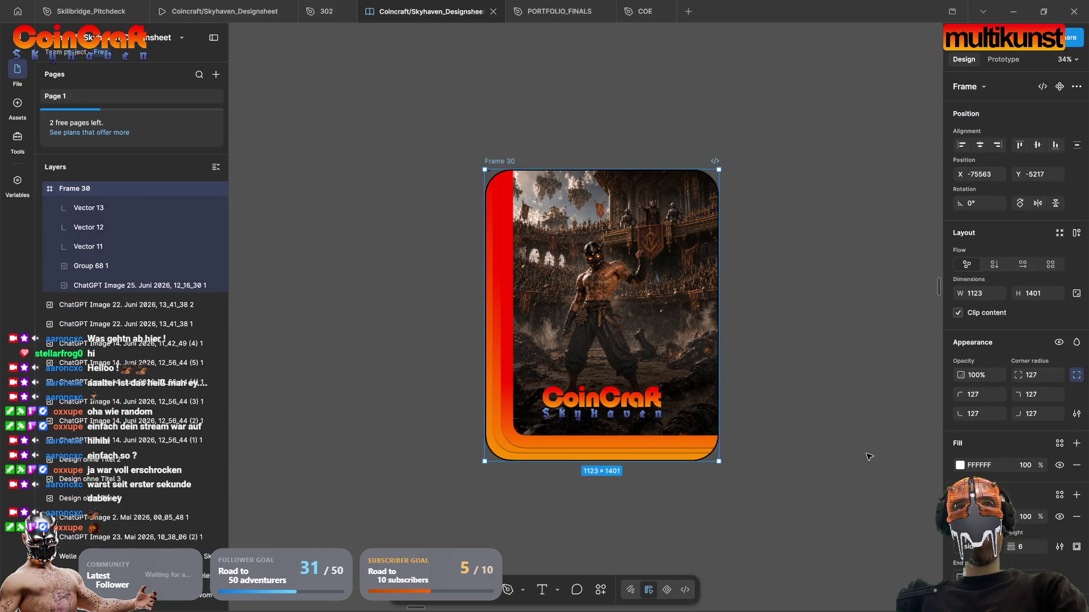
pyautogui.press('Escape')
pyautogui.press('Tab')
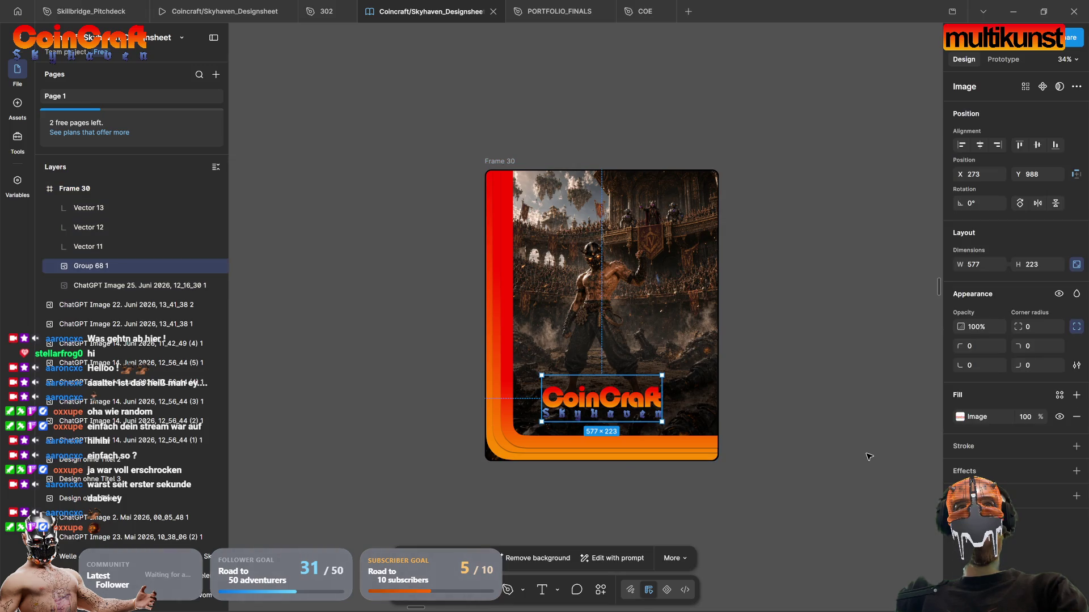
pyautogui.moveTo(623, 405)
pyautogui.mouseDown()
pyautogui.moveTo(635, 411)
pyautogui.moveTo(626, 407)
pyautogui.mouseUp()
pyautogui.click(737, 464)
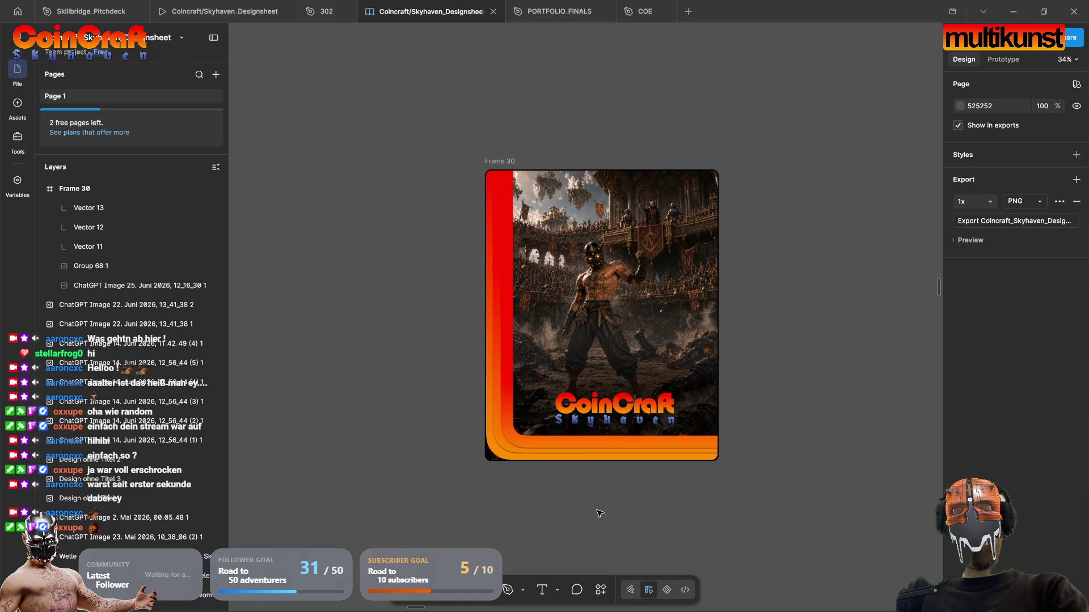
pyautogui.hotkey('ctrl', 'z')
pyautogui.click(669, 497)
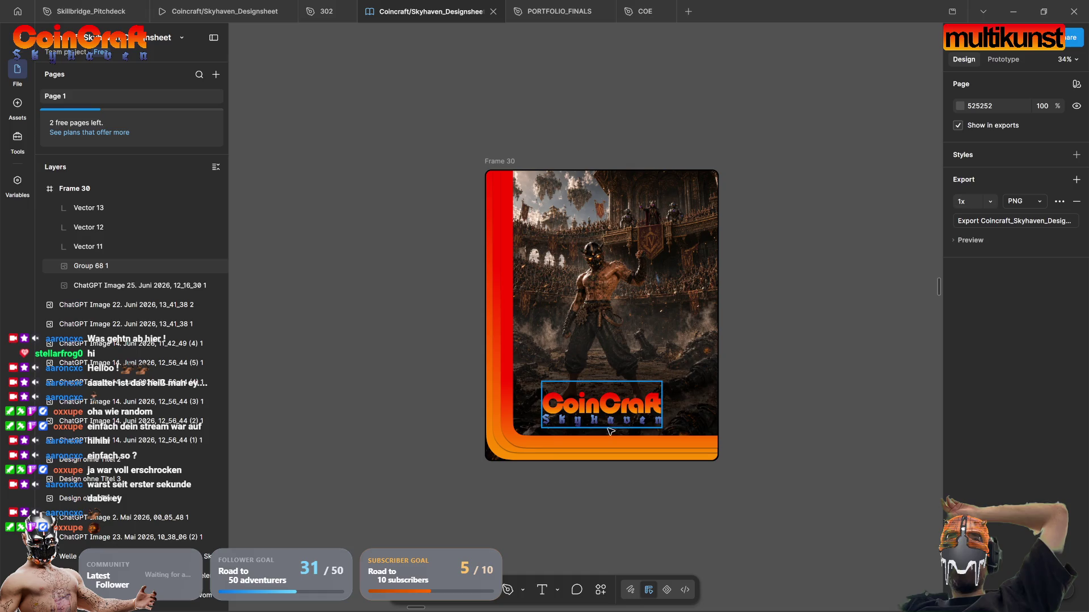
pyautogui.scroll(10, 604, 407)
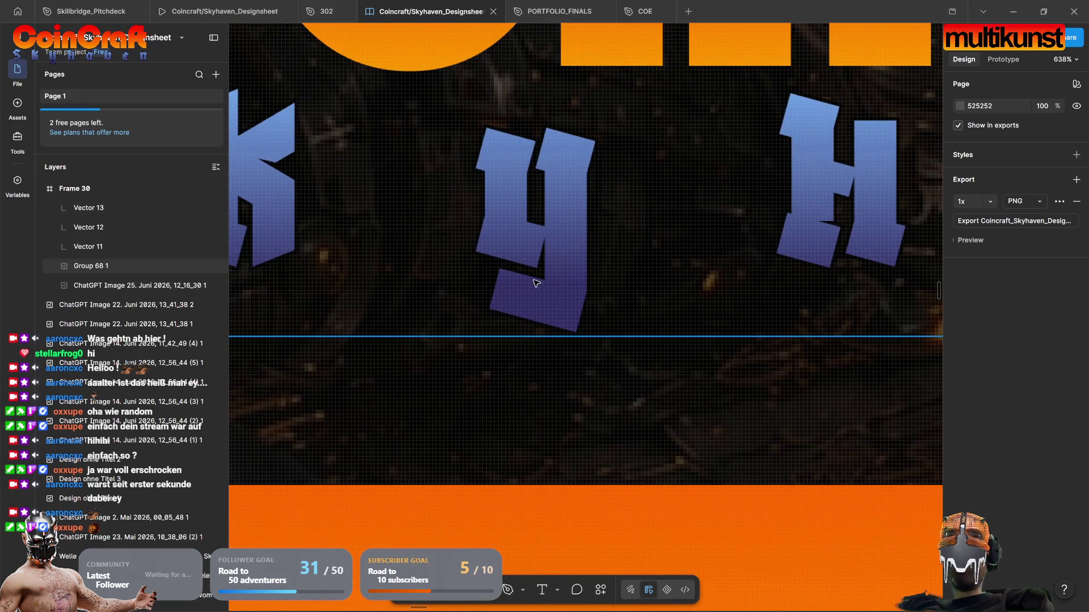
pyautogui.scroll(-5, 610, 283)
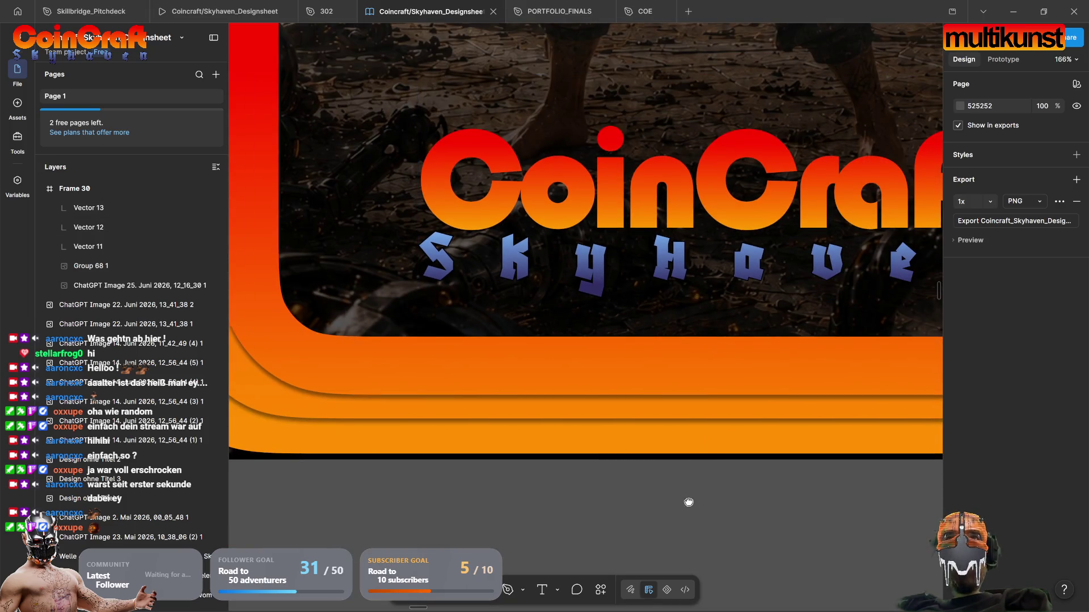
pyautogui.hscroll(3, 688, 502)
pyautogui.scroll(-5, 696, 471)
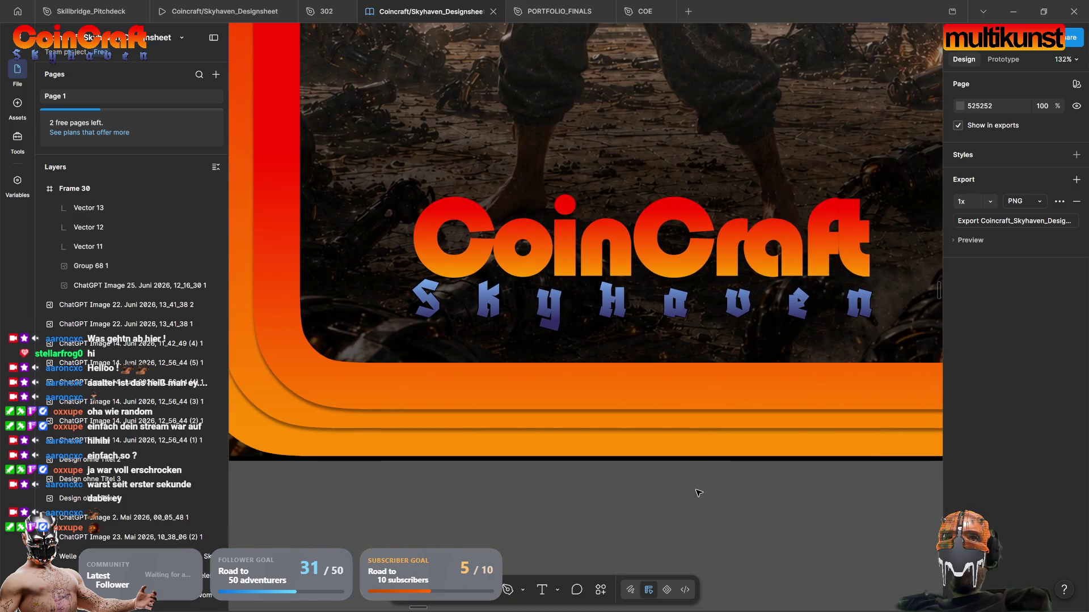
pyautogui.scroll(1, 696, 493)
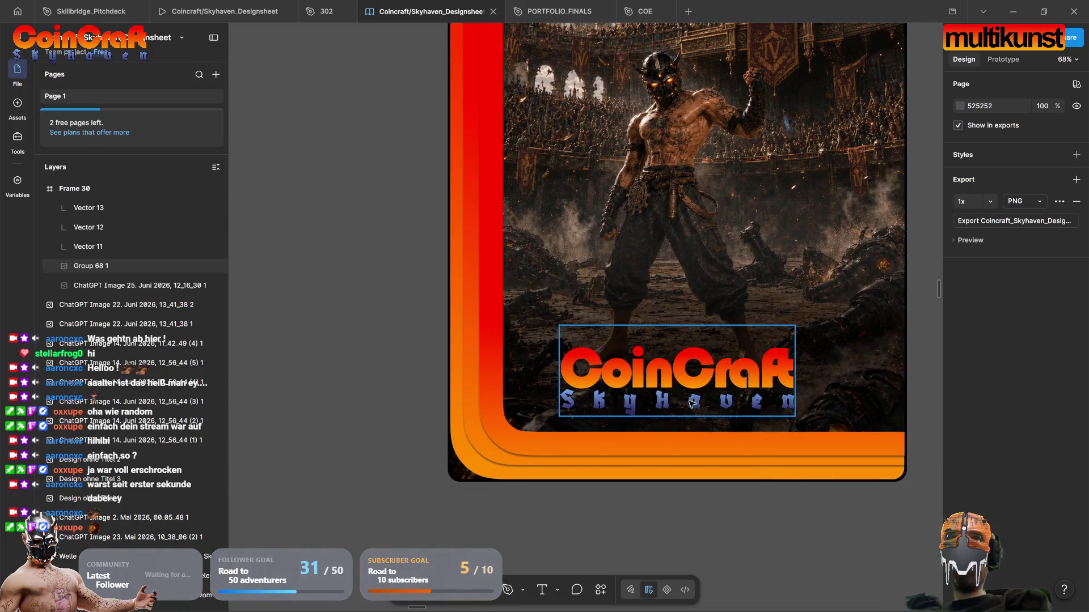
pyautogui.doubleClick(694, 370)
pyautogui.press('Escape')
pyautogui.press('Escape')
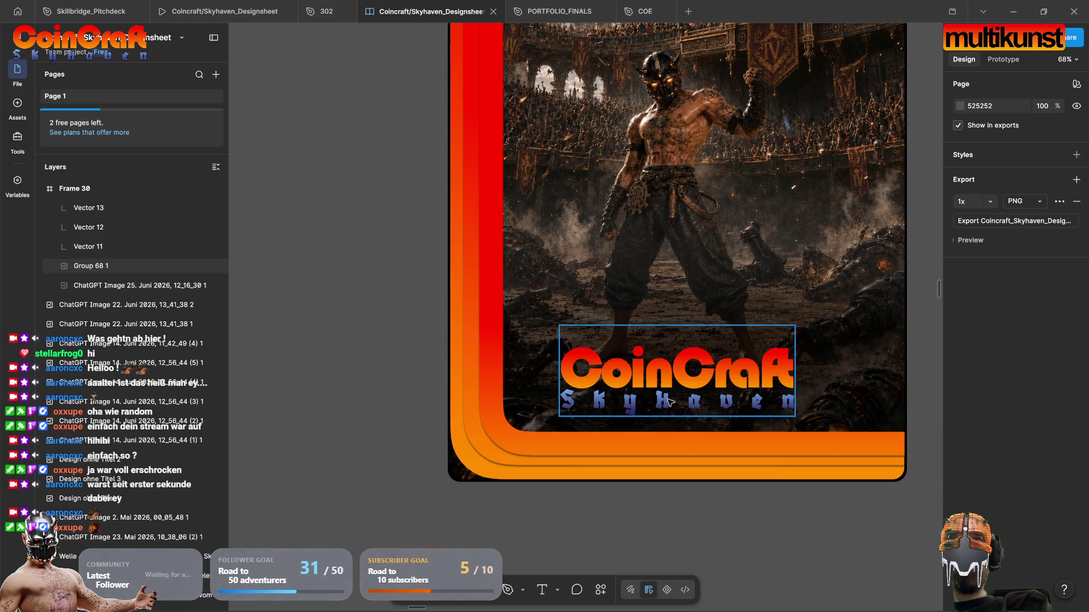
pyautogui.scroll(-5, 680, 295)
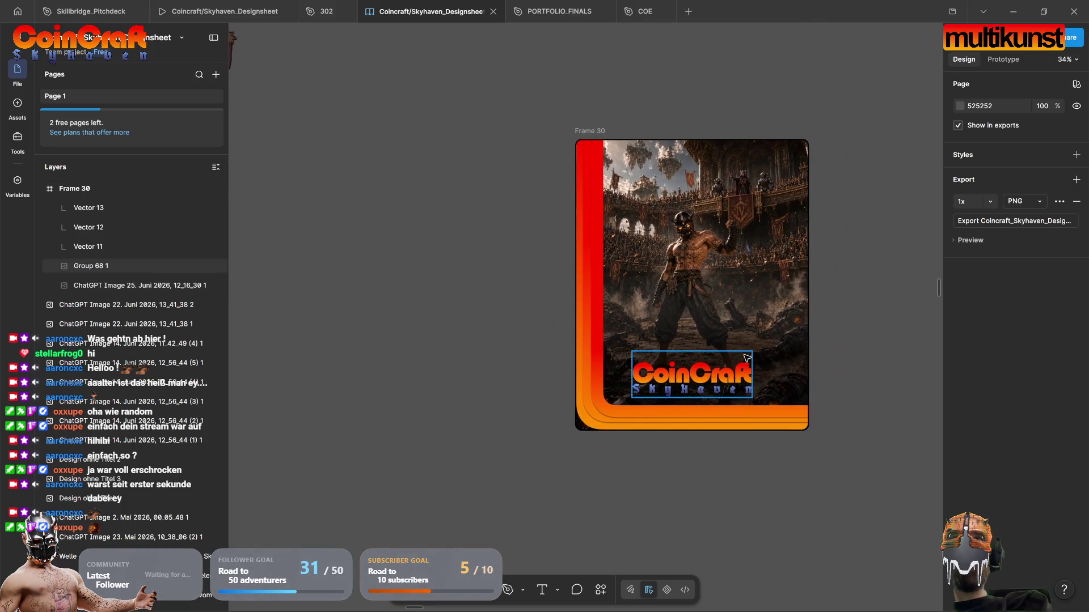
pyautogui.moveTo(852, 349); pyautogui.dragTo(834, 361)
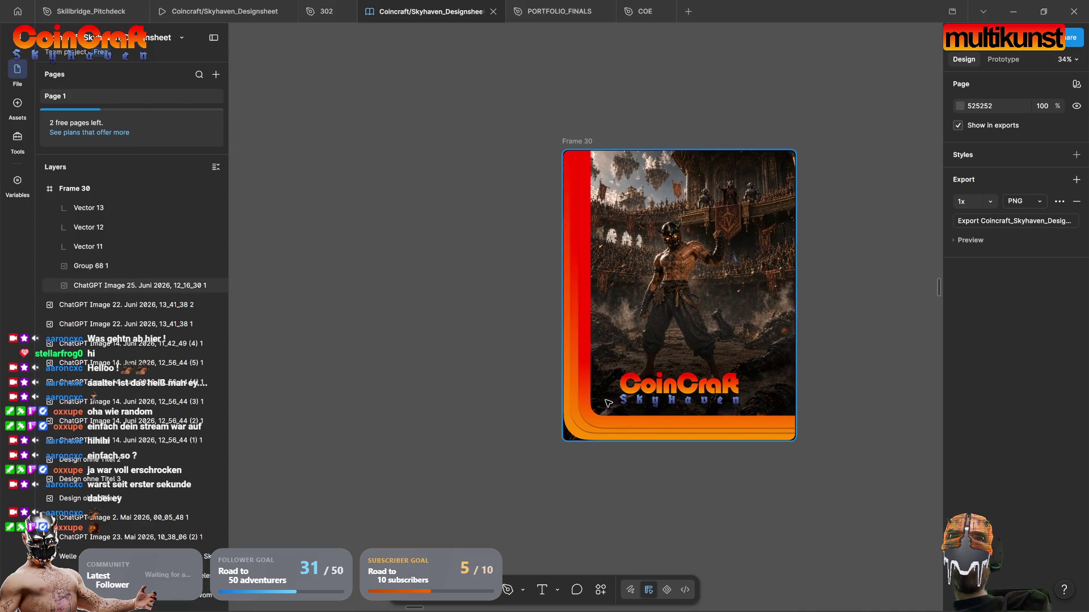
pyautogui.scroll(10, 635, 386)
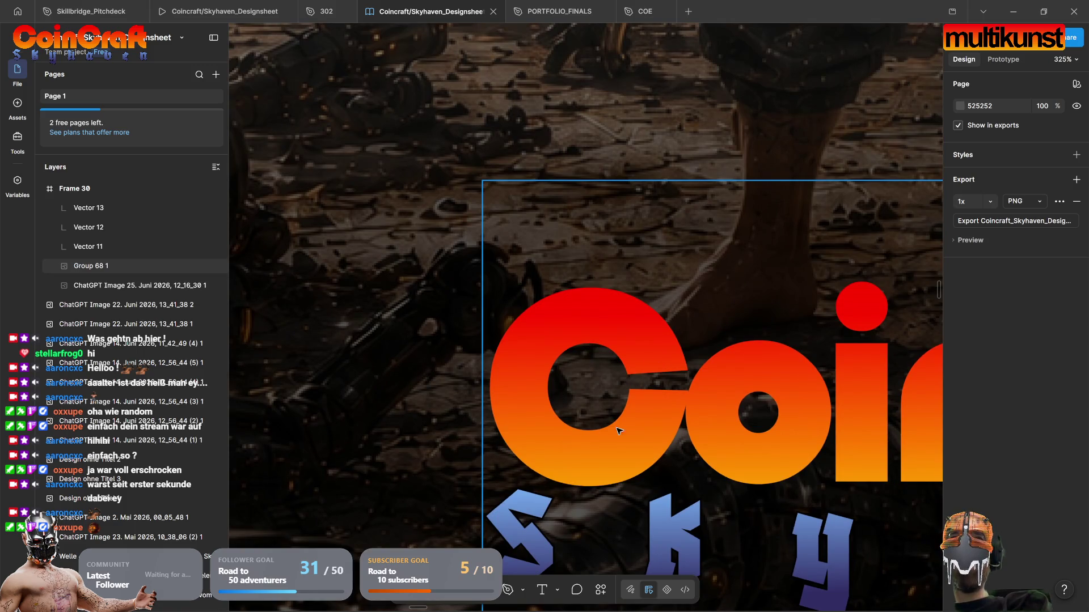
# Step: Run npm run tauri dev in the terminal alongside the frostbite_sky_improvements plan
pyautogui.scroll(-10, 618, 431)
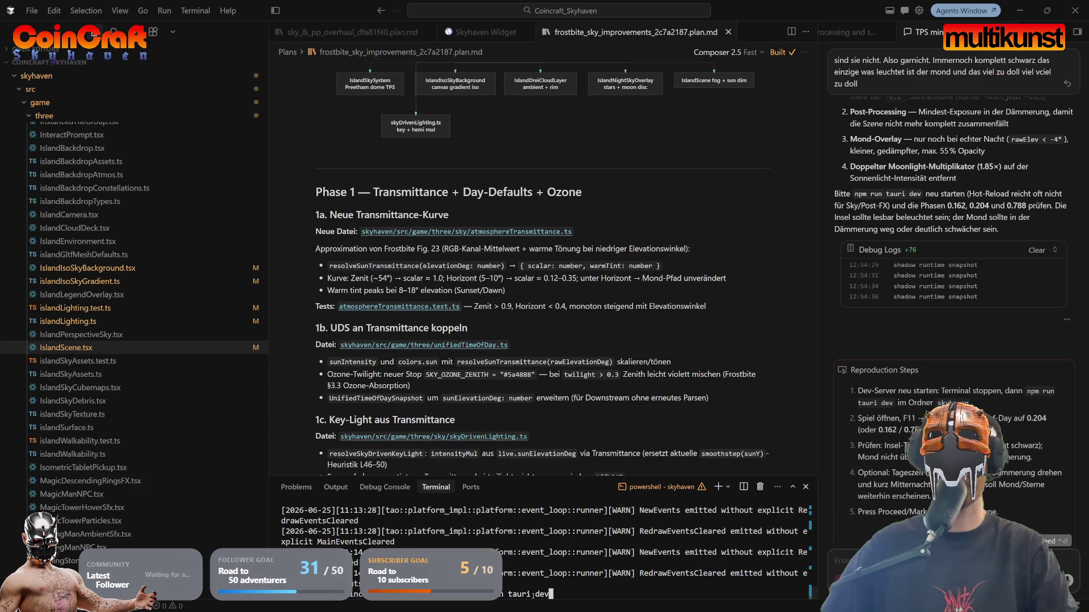
pyautogui.press('Return')
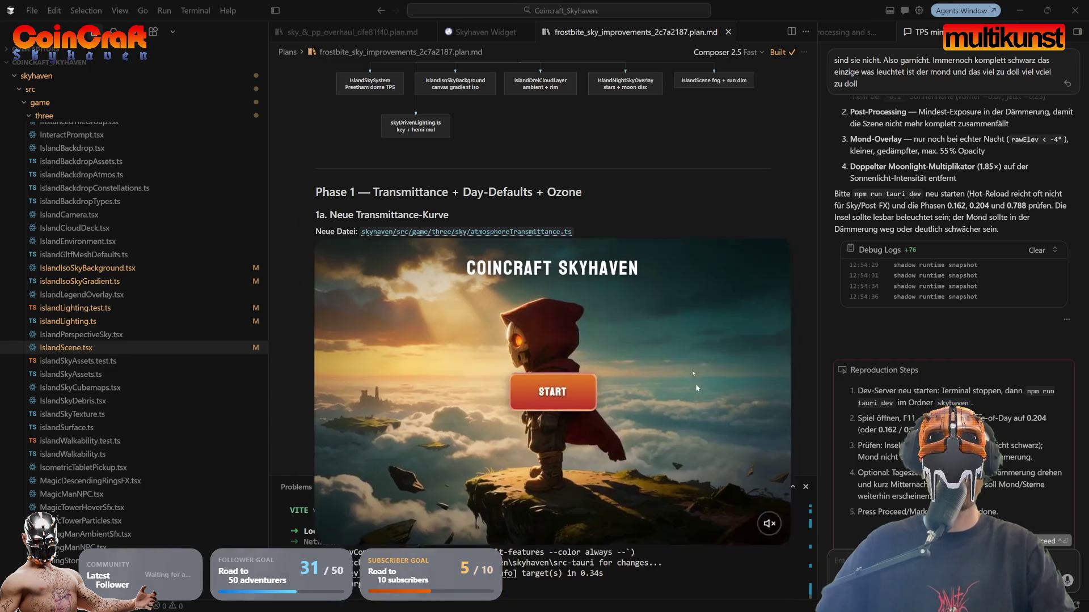
# Step: Start Skyhaven from the title screen into the night-time Combat Island scene and open the Dev Hub
pyautogui.click(543, 288)
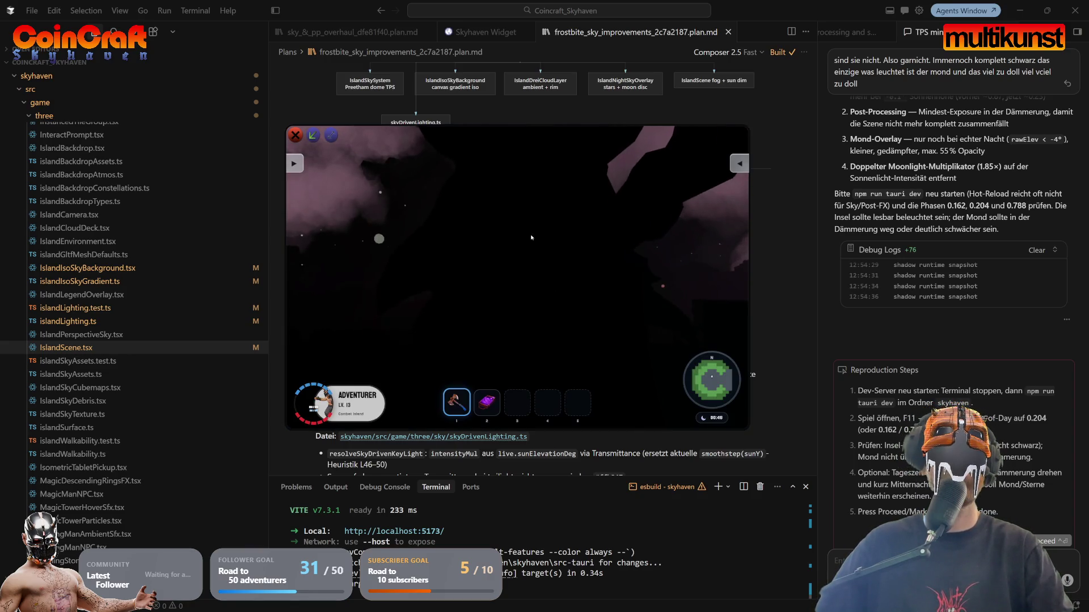
pyautogui.click(614, 298)
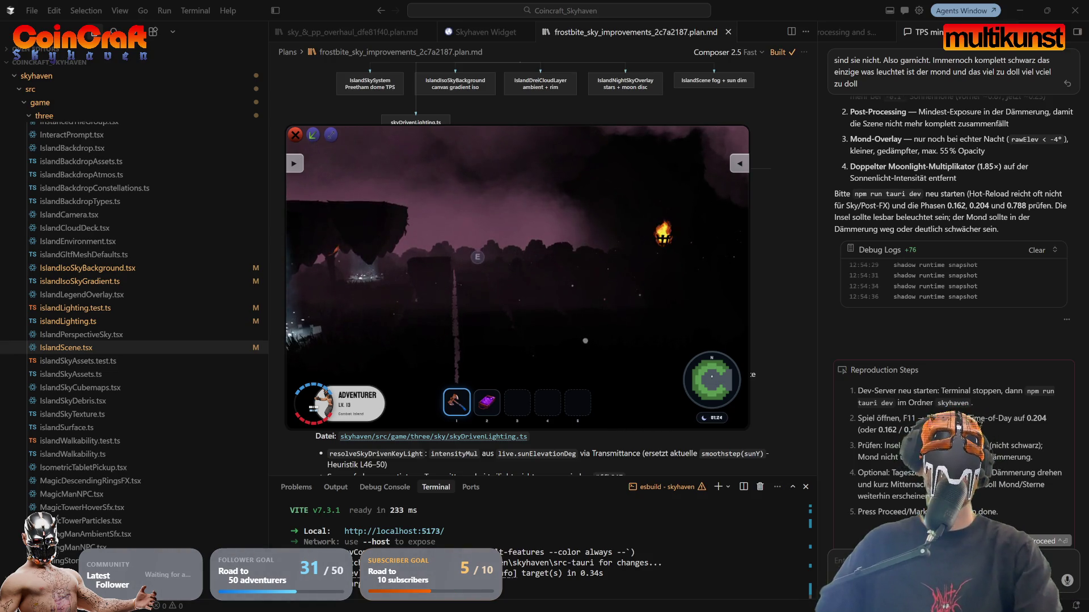
pyautogui.press('F1')
# Step: Open Lighting & Environment, slide Time of Day toward daylight, and walk toward the torch
pyautogui.scroll(-3, 206, 362)
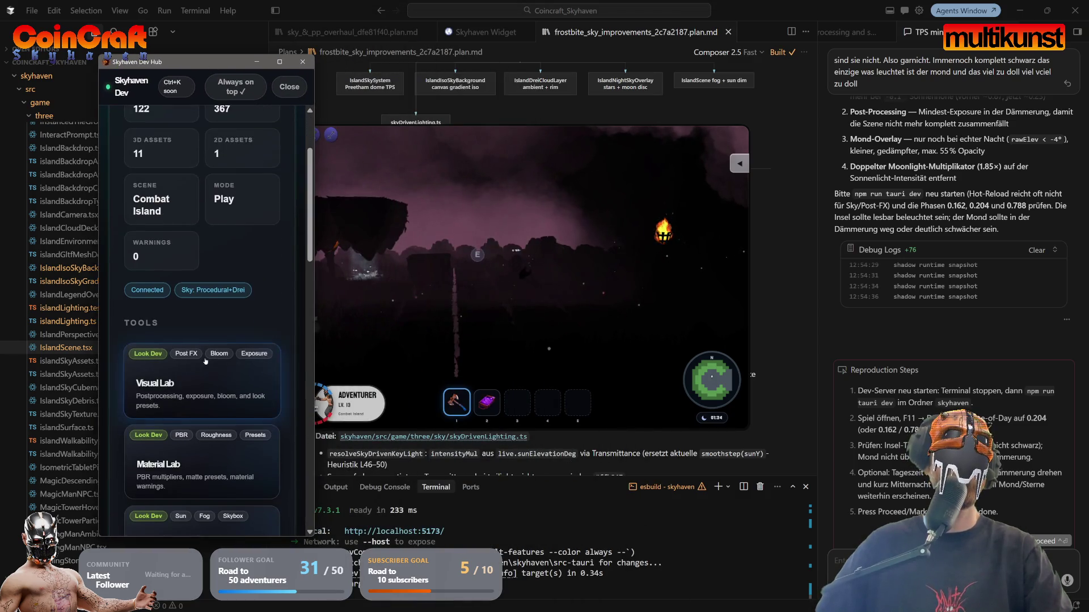
pyautogui.scroll(-2, 205, 362)
pyautogui.click(193, 420)
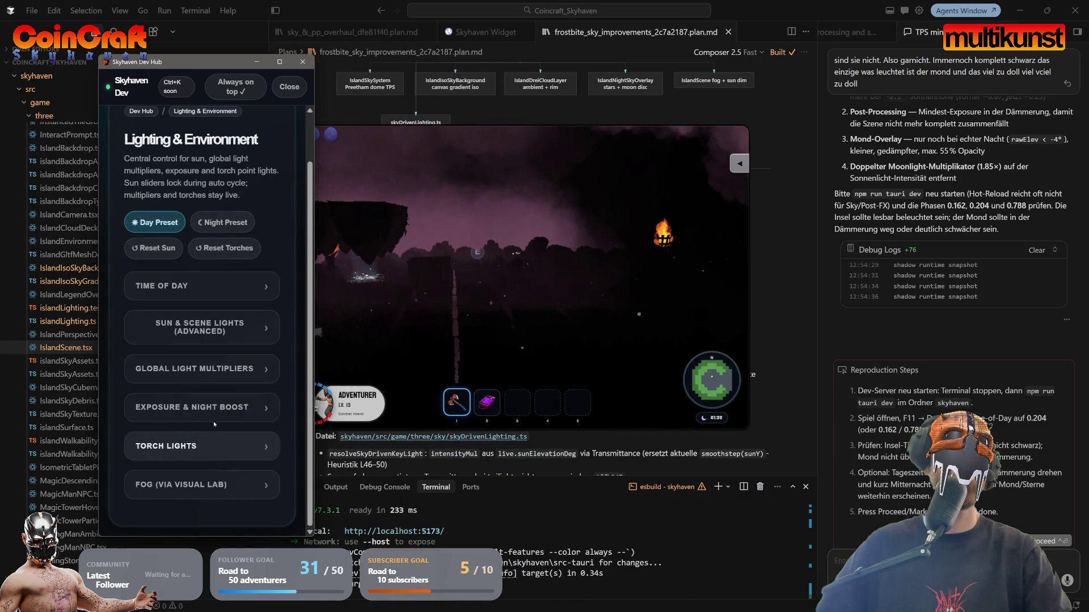
pyautogui.click(191, 287)
pyautogui.moveTo(181, 346)
pyautogui.mouseDown()
pyautogui.moveTo(243, 354)
pyautogui.moveTo(149, 353)
pyautogui.moveTo(270, 352)
pyautogui.mouseUp()
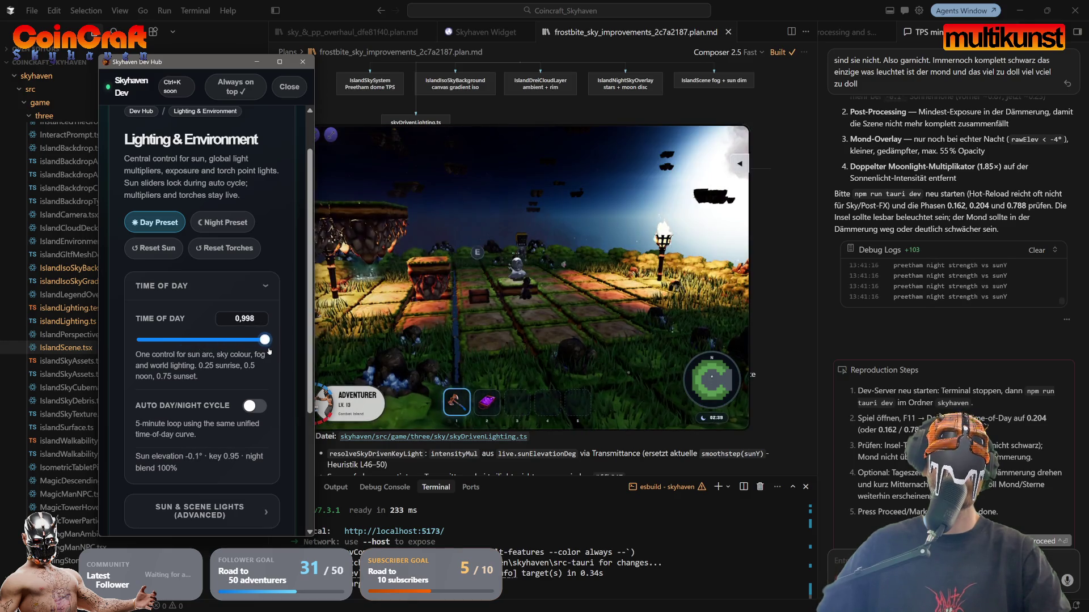
pyautogui.click(480, 276)
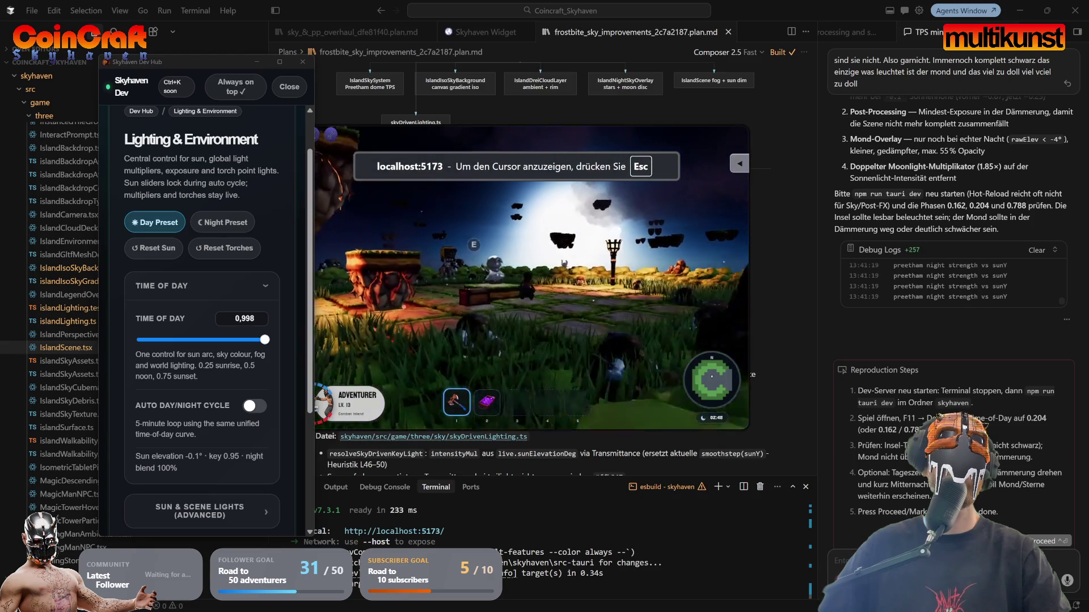
pyautogui.press('w')
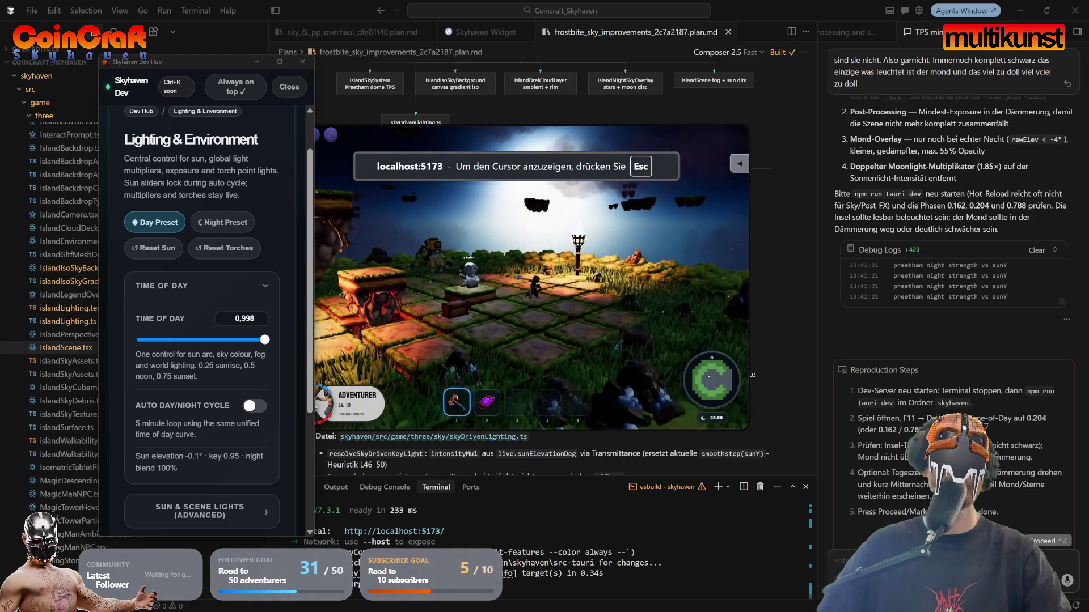
pyautogui.press('a')
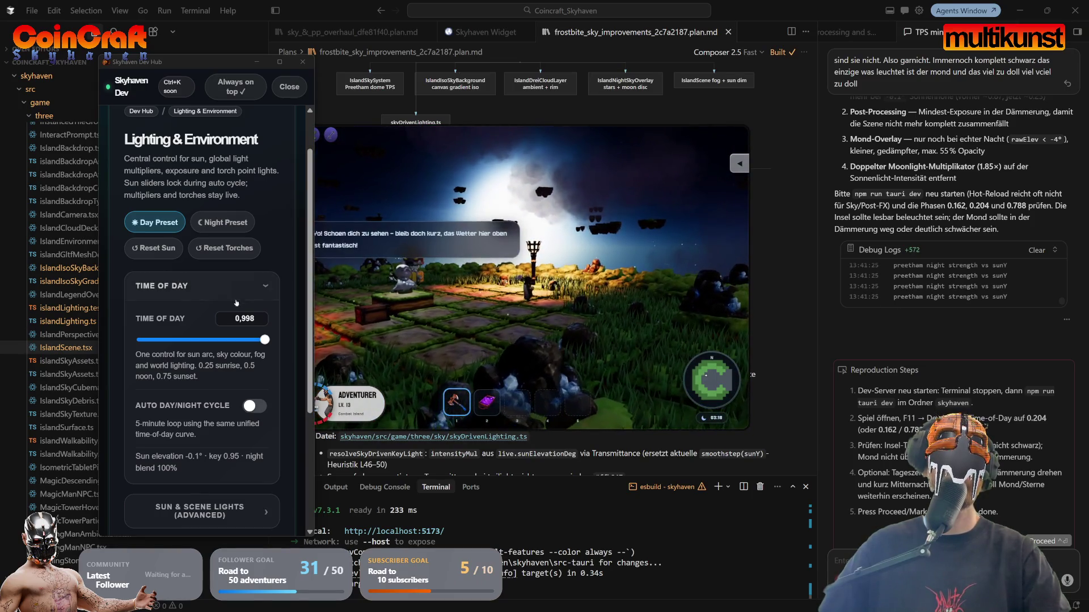
pyautogui.press('w')
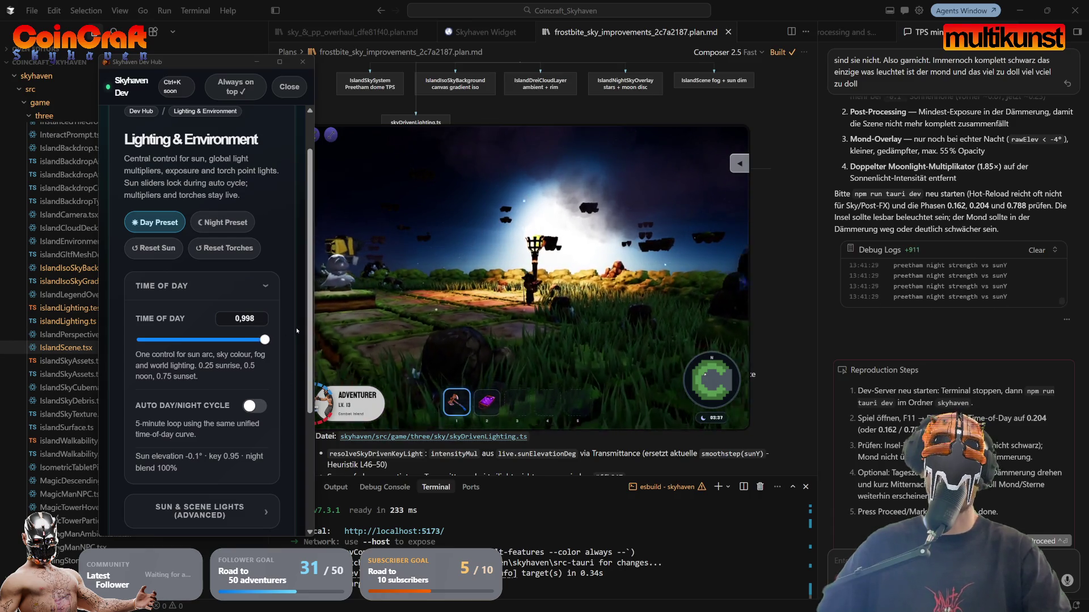
# Step: Sweep Time of Day between day, around 0.702, and full night while facing the moon
pyautogui.moveTo(263, 340)
pyautogui.mouseDown()
pyautogui.moveTo(209, 340)
pyautogui.moveTo(228, 341)
pyautogui.mouseUp()
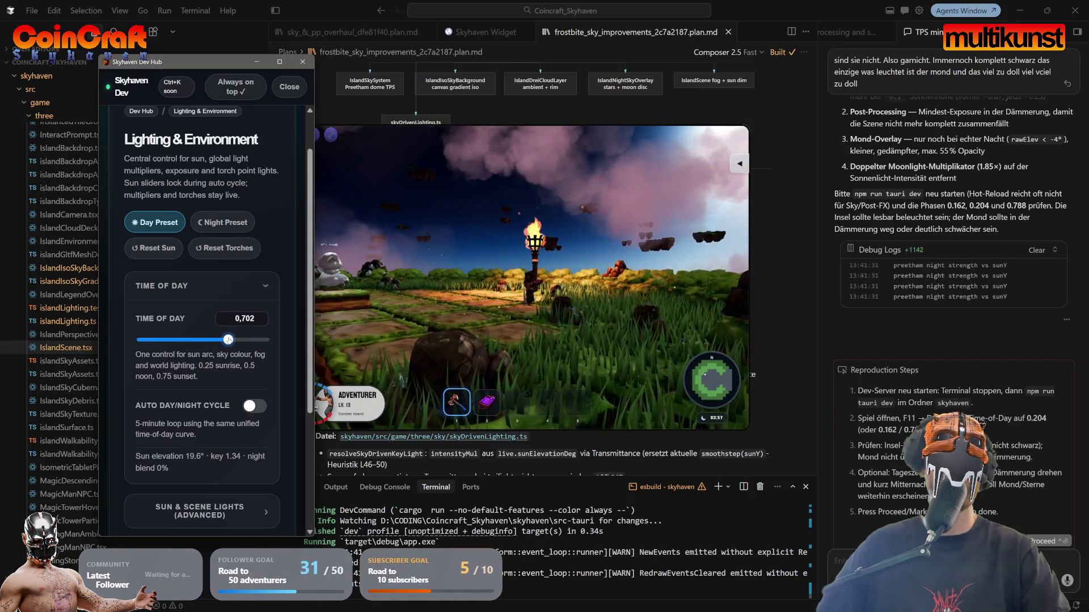
pyautogui.click(533, 272)
pyautogui.press('a')
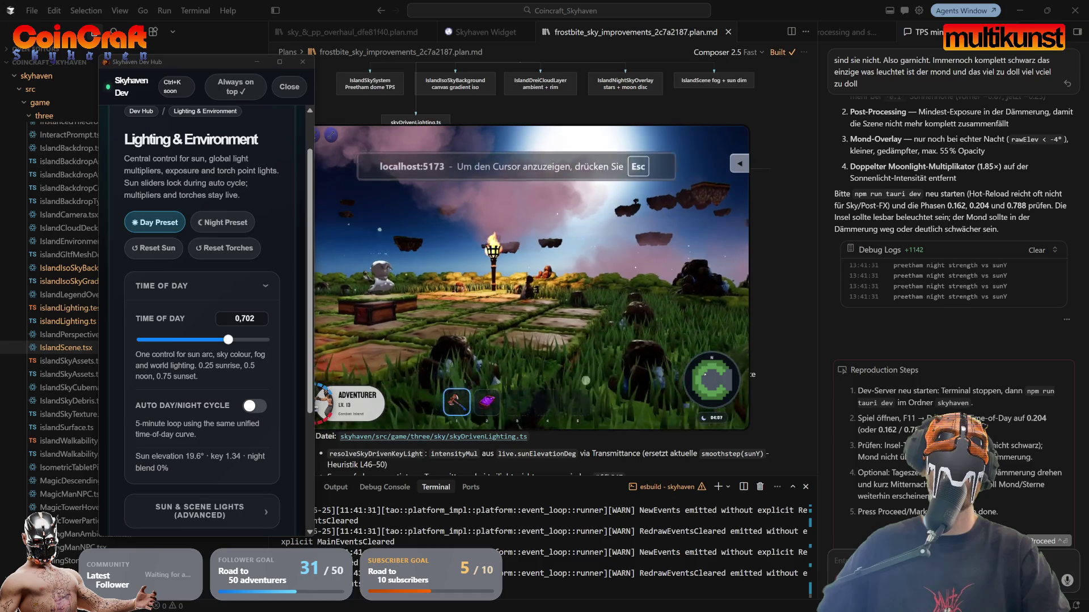
pyautogui.moveTo(228, 340); pyautogui.dragTo(250, 340)
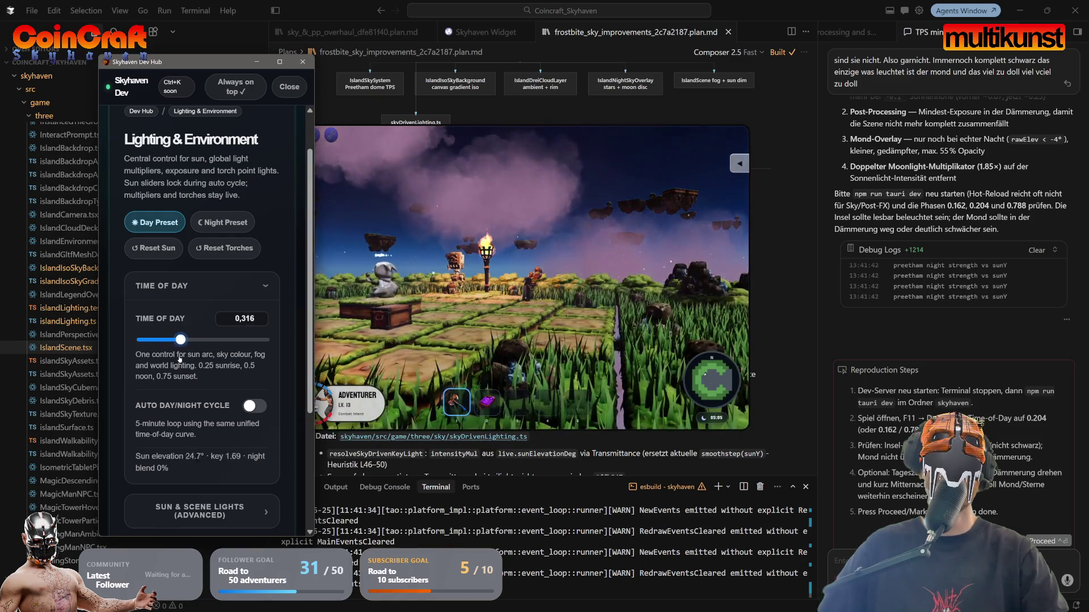
pyautogui.moveTo(198, 340); pyautogui.dragTo(264, 340)
pyautogui.moveTo(271, 384); pyautogui.dragTo(175, 386)
# Step: Look around the island at 0.37, then raise Time of Day to 0.81
pyautogui.click(531, 278)
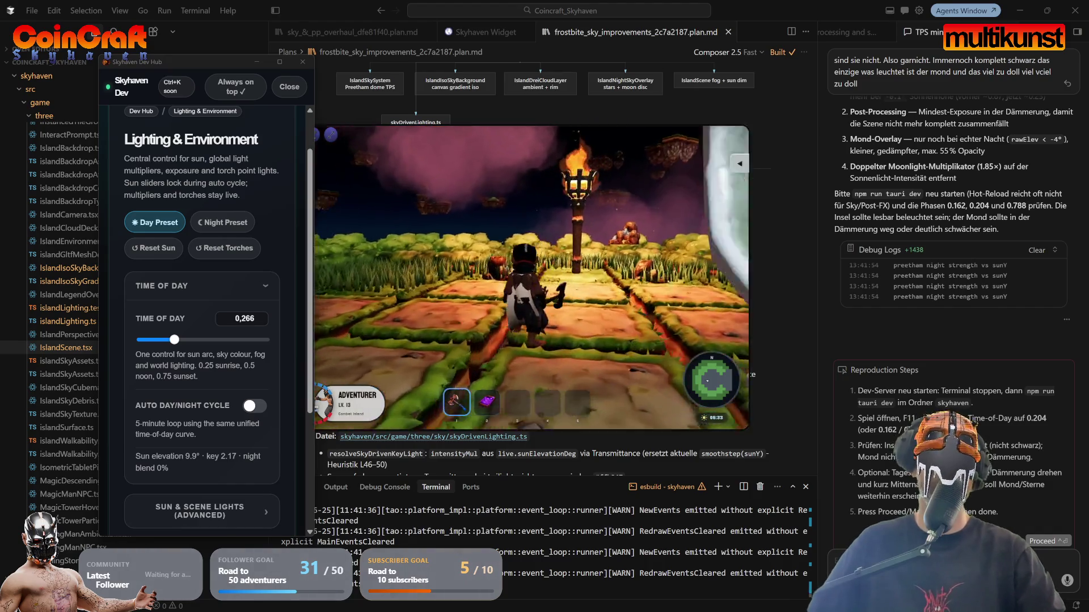
pyautogui.click(530, 278)
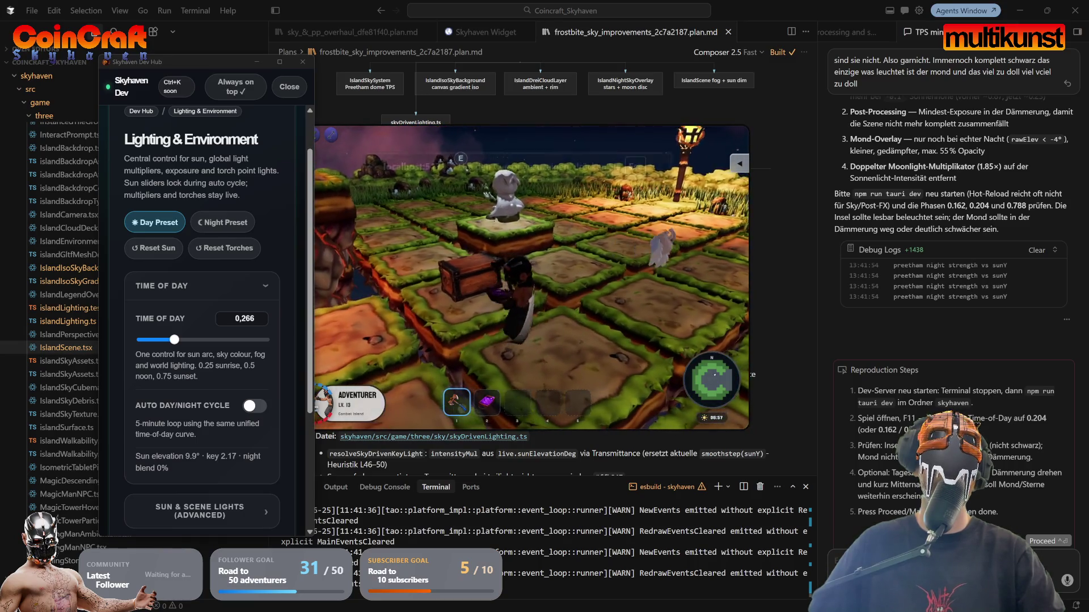
pyautogui.click(411, 283)
pyautogui.click(410, 283)
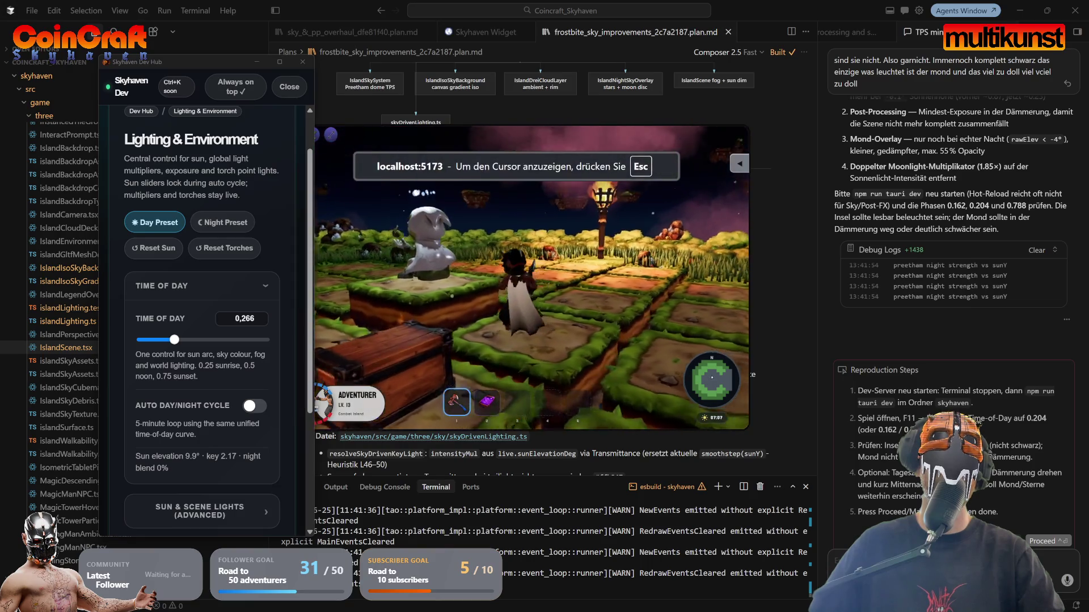
pyautogui.moveTo(156, 339); pyautogui.dragTo(187, 339)
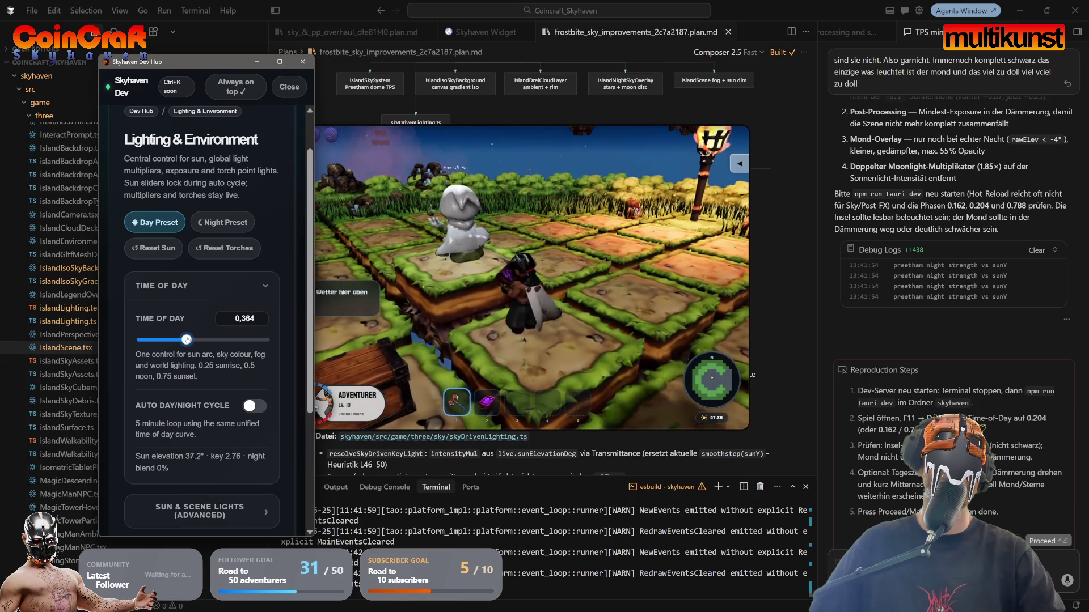
pyautogui.click(411, 283)
pyautogui.press('Escape')
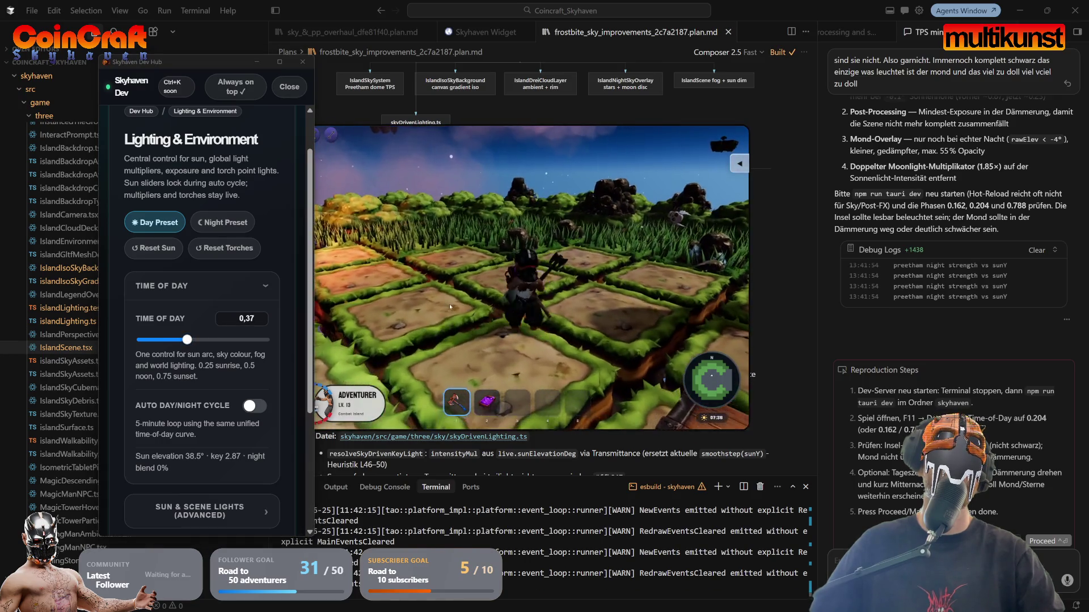
pyautogui.moveTo(185, 342); pyautogui.dragTo(242, 348)
pyautogui.click(399, 337)
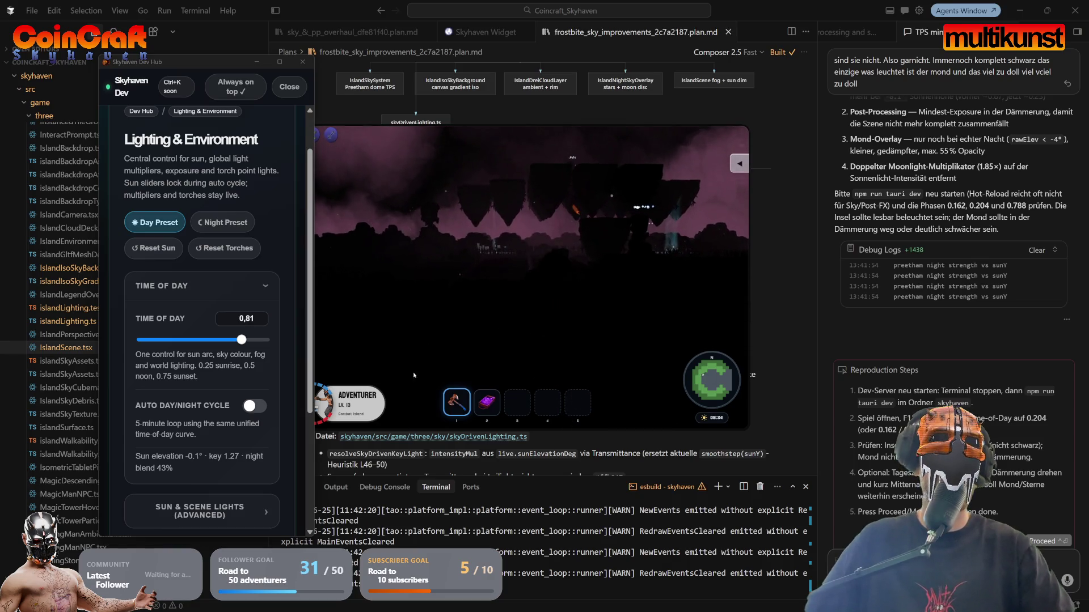
pyautogui.click(551, 251)
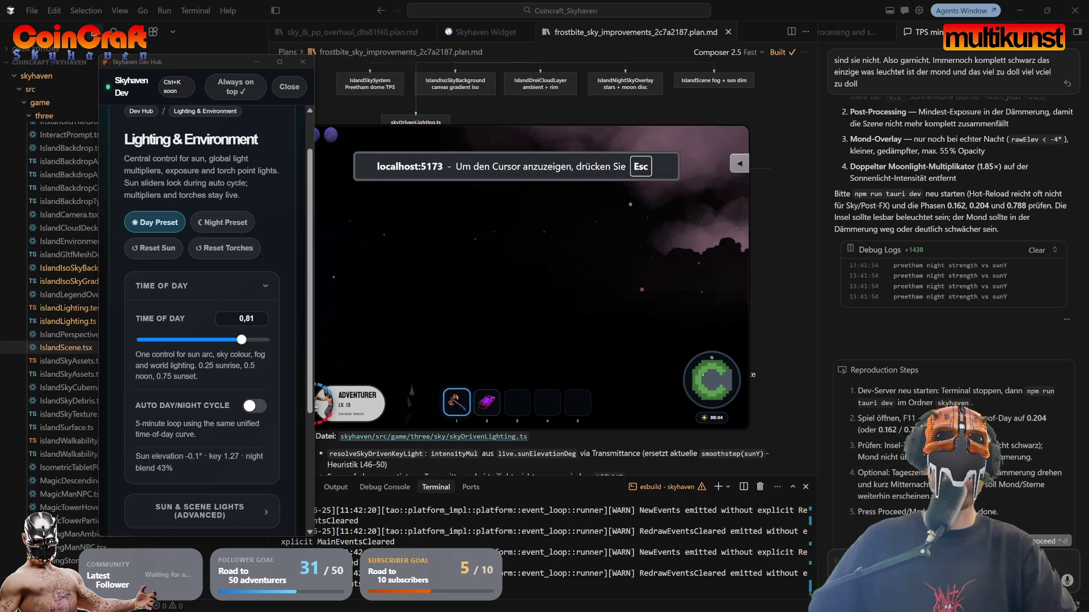
pyautogui.press('Escape')
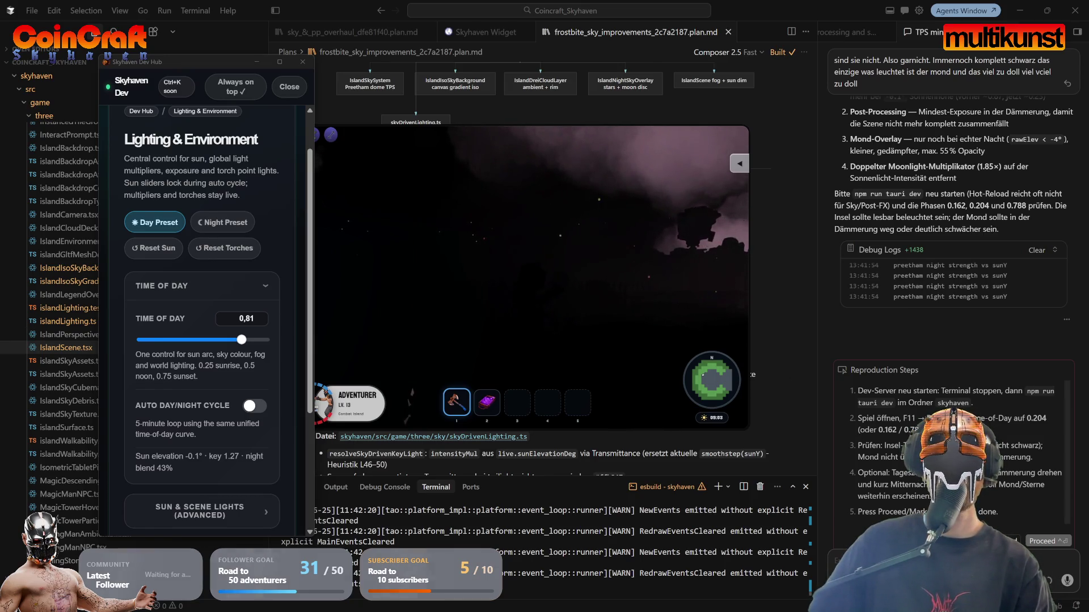
pyautogui.click(718, 418)
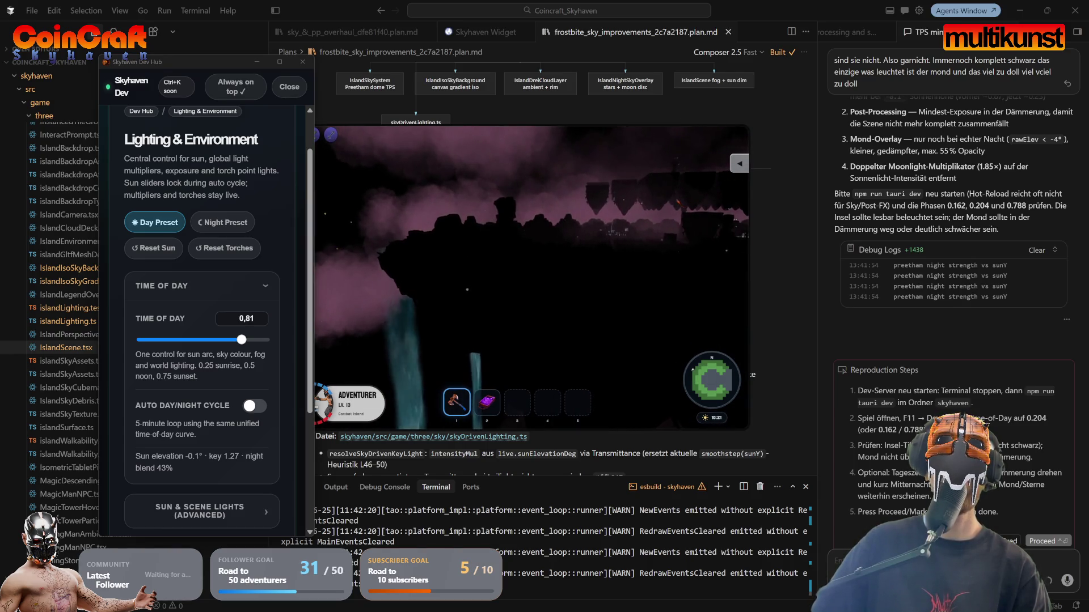
pyautogui.click(531, 277)
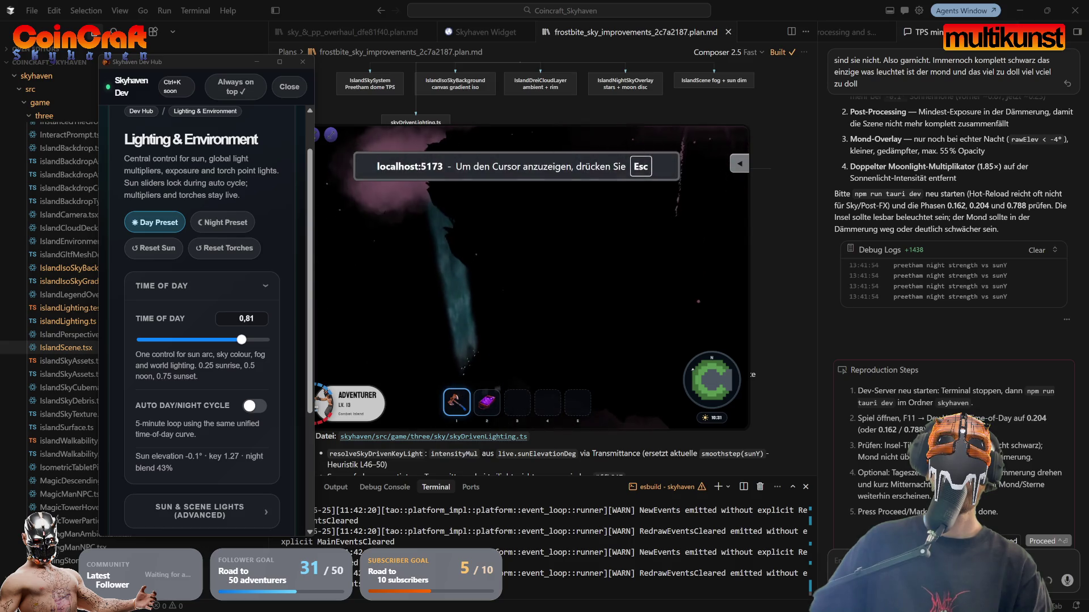
pyautogui.press('Escape')
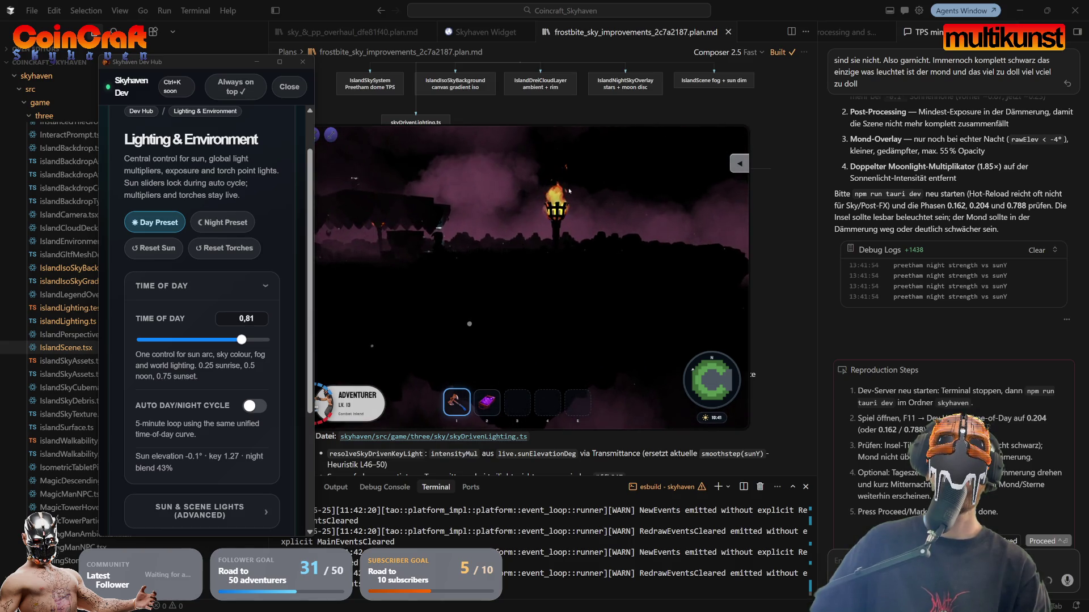
pyautogui.click(457, 378)
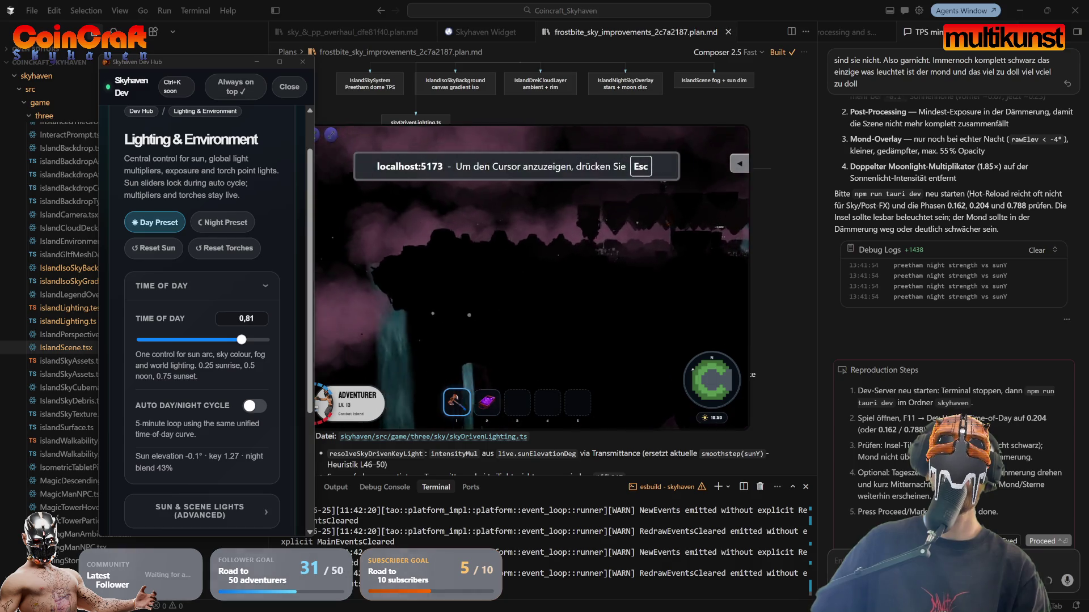
pyautogui.press('Escape')
pyautogui.click(481, 347)
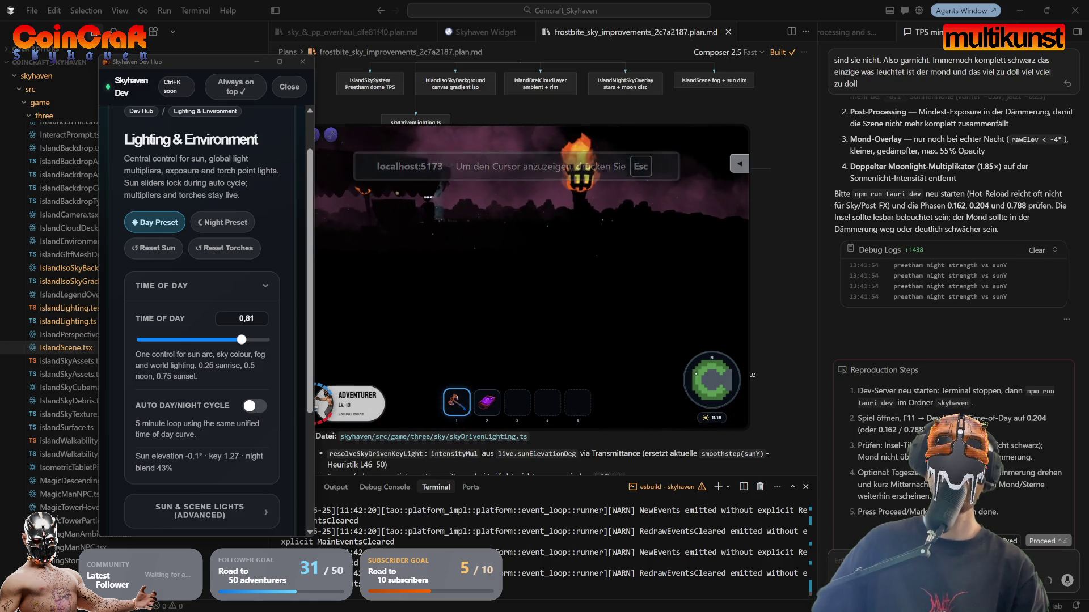
pyautogui.press('Escape')
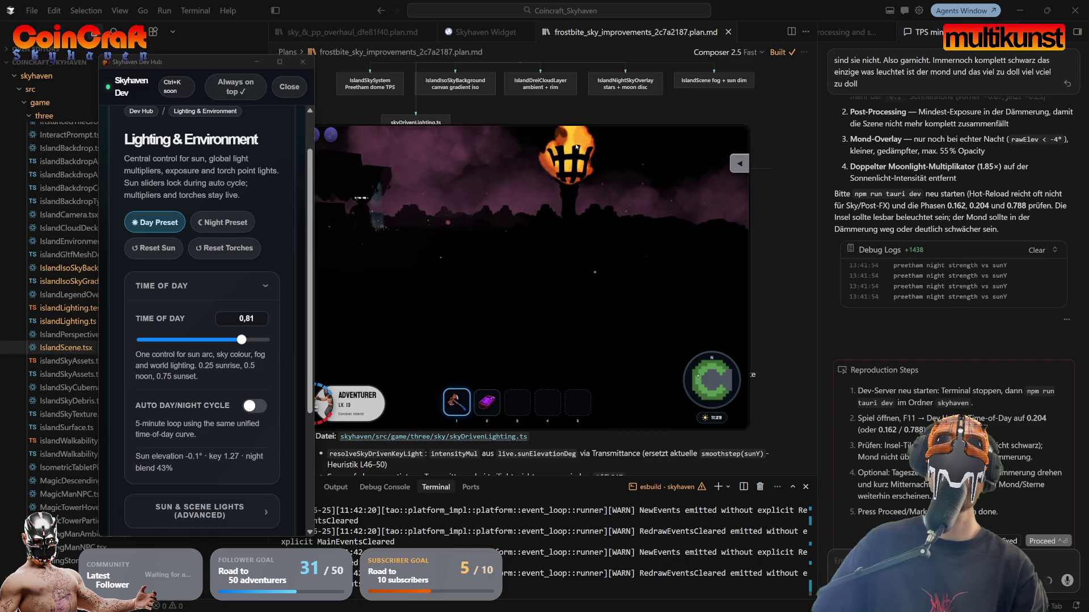
pyautogui.click(532, 273)
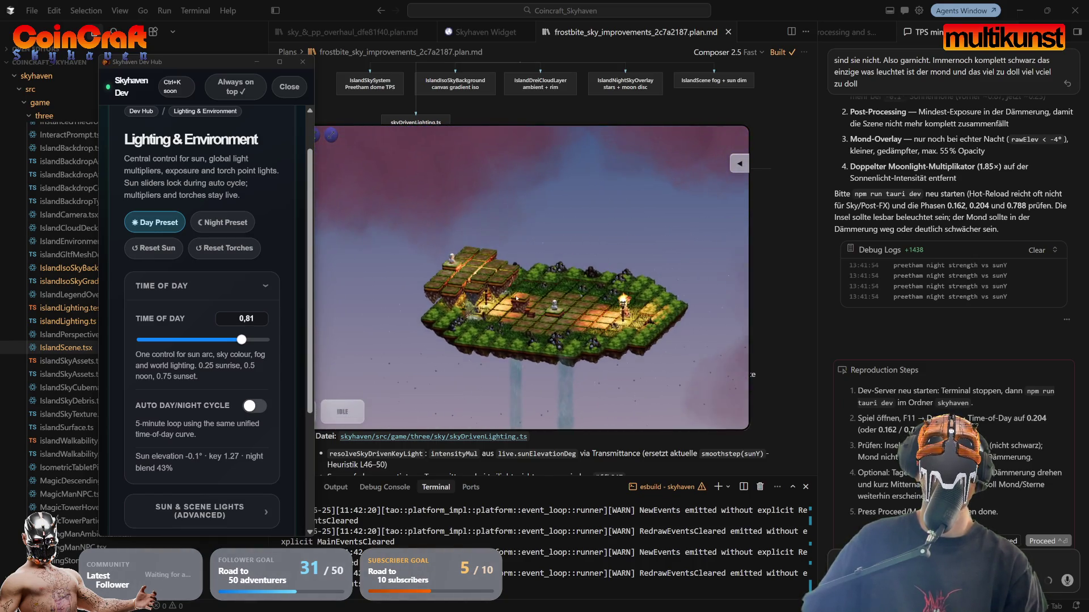
# Step: Drag Time of Day through night and pink dusk values, leaving it at 0
pyautogui.moveTo(248, 339)
pyautogui.mouseDown()
pyautogui.moveTo(152, 341)
pyautogui.moveTo(149, 353)
pyautogui.moveTo(266, 361)
pyautogui.mouseUp()
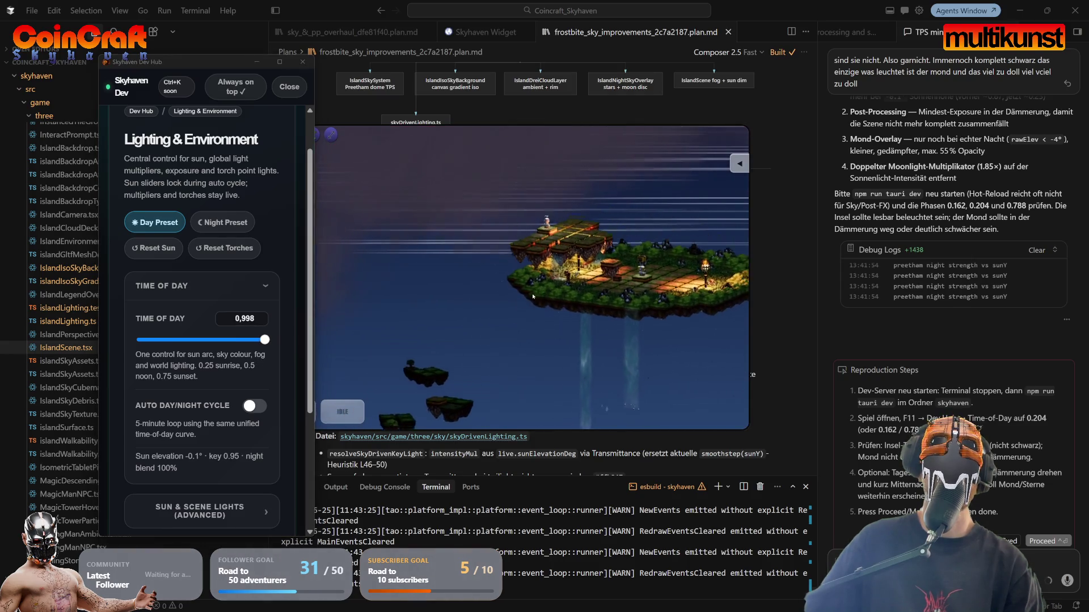
pyautogui.moveTo(264, 340); pyautogui.dragTo(154, 357)
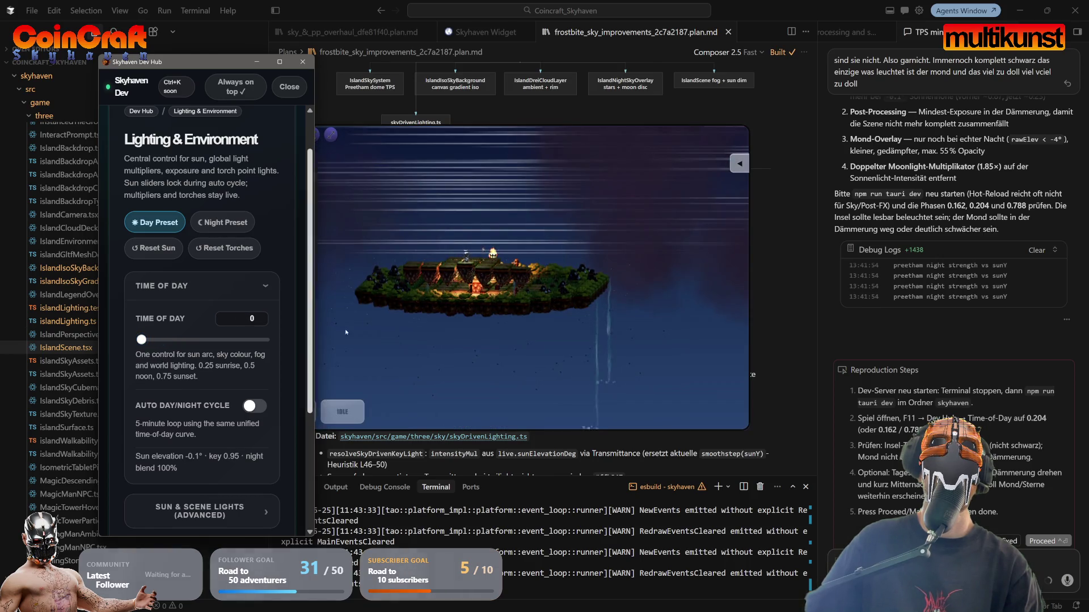
# Step: Orbit from an isometric to a close side view of the midnight island, facing the moon
pyautogui.click(353, 289)
pyautogui.scroll(5, 737, 274)
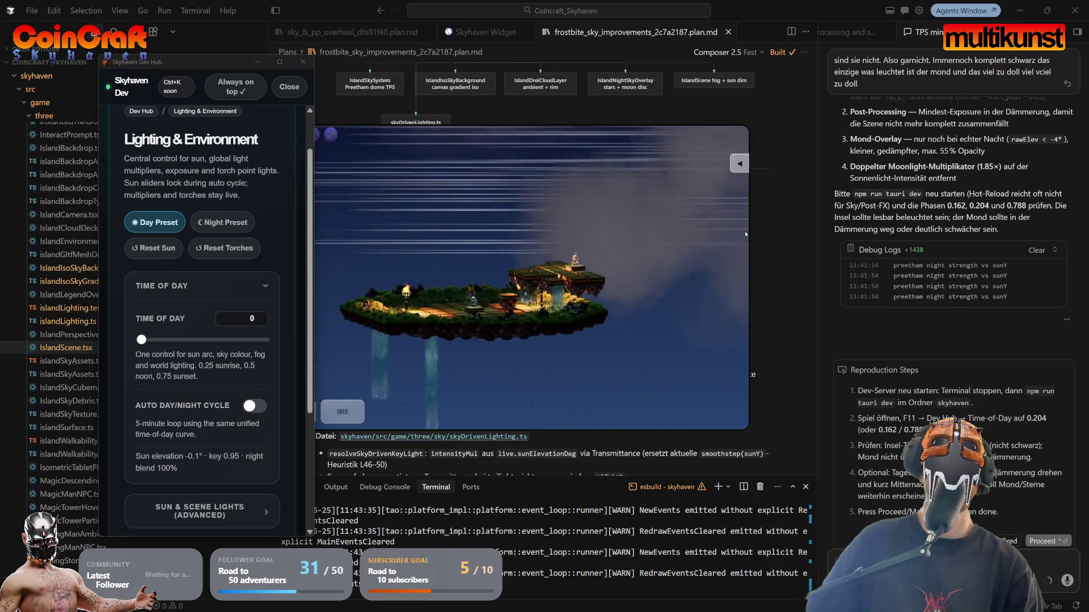
pyautogui.moveTo(647, 361); pyautogui.dragTo(502, 164)
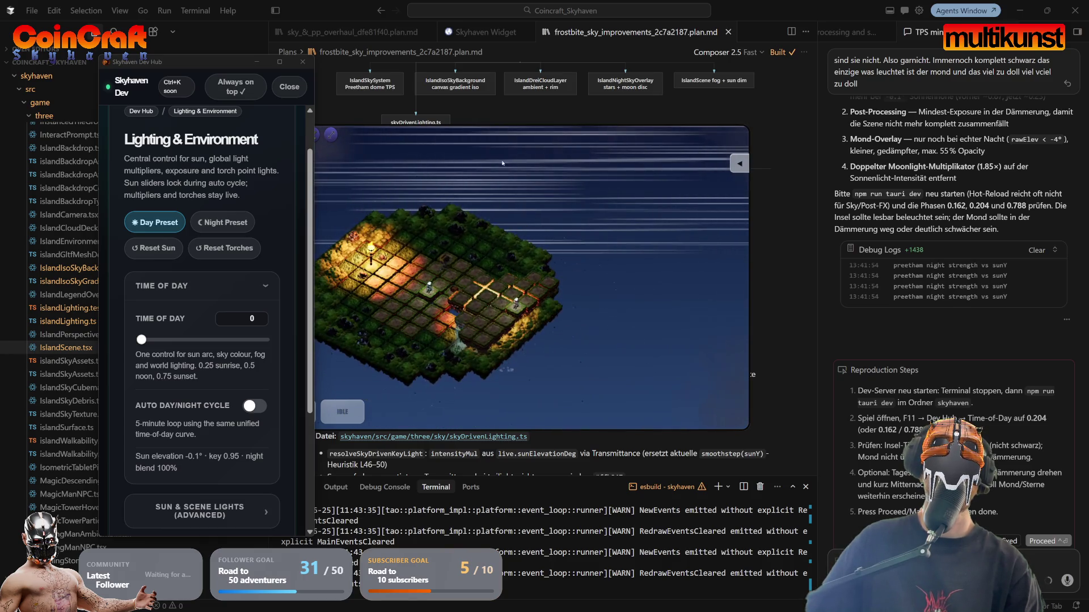
pyautogui.moveTo(633, 188); pyautogui.dragTo(549, 329)
pyautogui.scroll(5, 549, 329)
pyautogui.scroll(3, 550, 328)
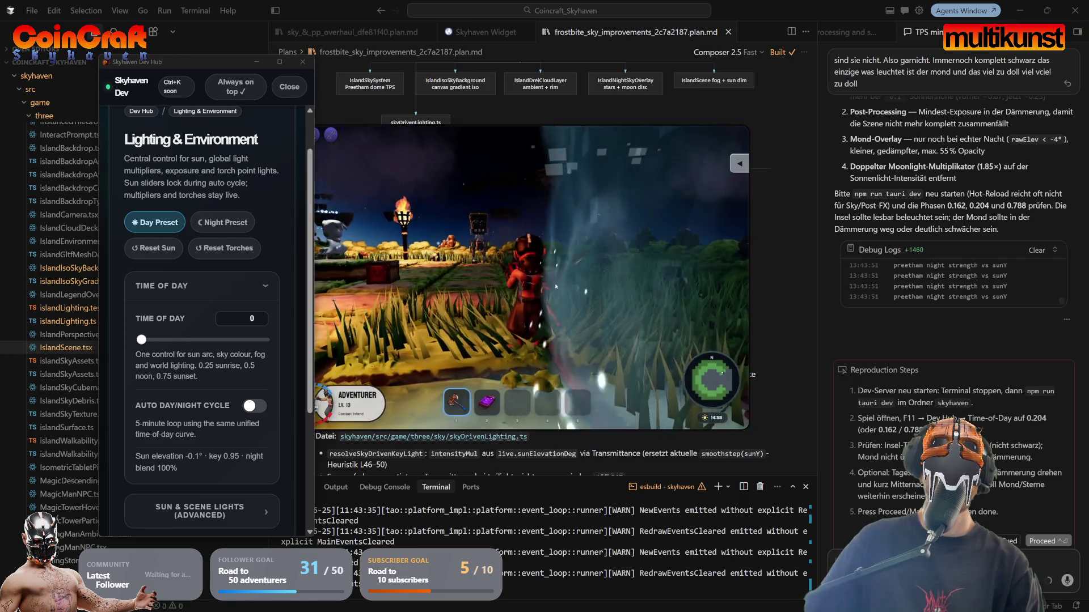
pyautogui.press('w')
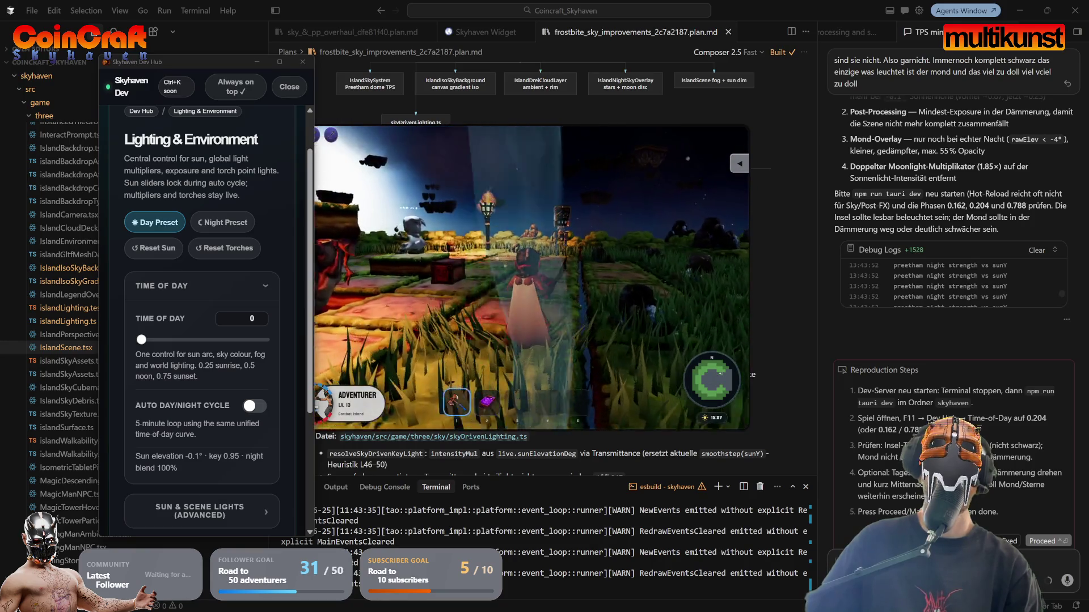
# Step: Nudge Time of Day just past midnight and walk toward the tower in a top-down view
pyautogui.moveTo(141, 340)
pyautogui.mouseDown()
pyautogui.moveTo(244, 340)
pyautogui.moveTo(142, 341)
pyautogui.mouseUp()
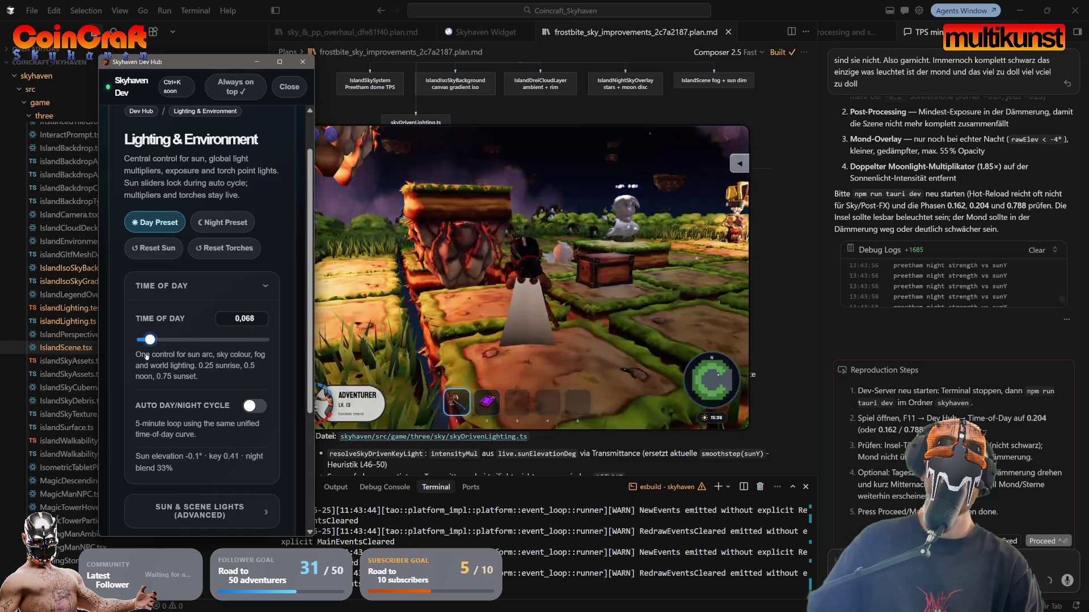
pyautogui.scroll(3, 544, 323)
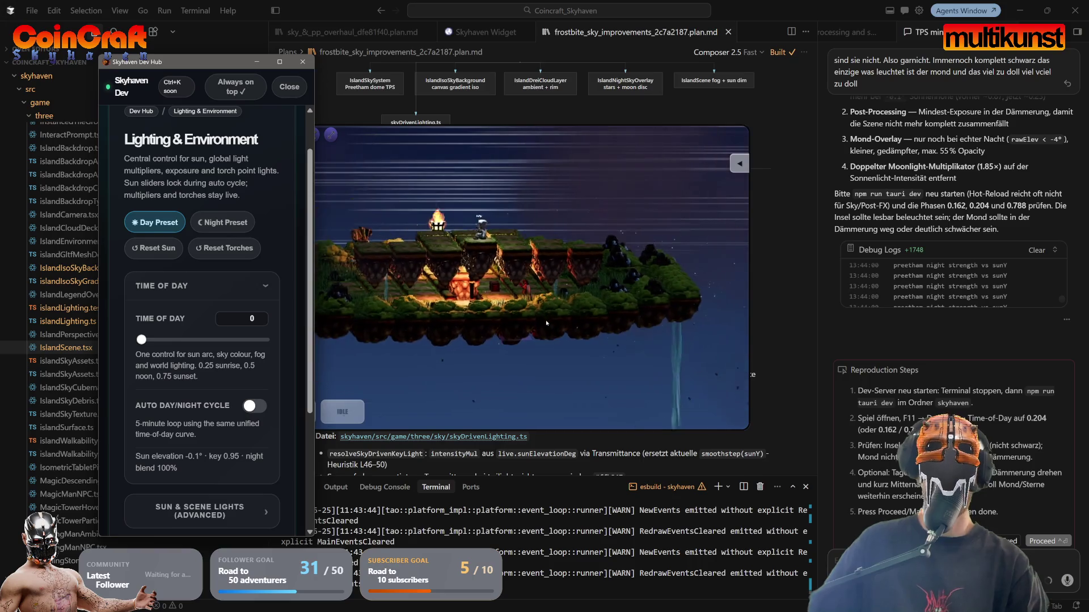
pyautogui.moveTo(561, 340)
pyautogui.mouseDown()
pyautogui.moveTo(587, 363)
pyautogui.moveTo(448, 325)
pyautogui.mouseUp()
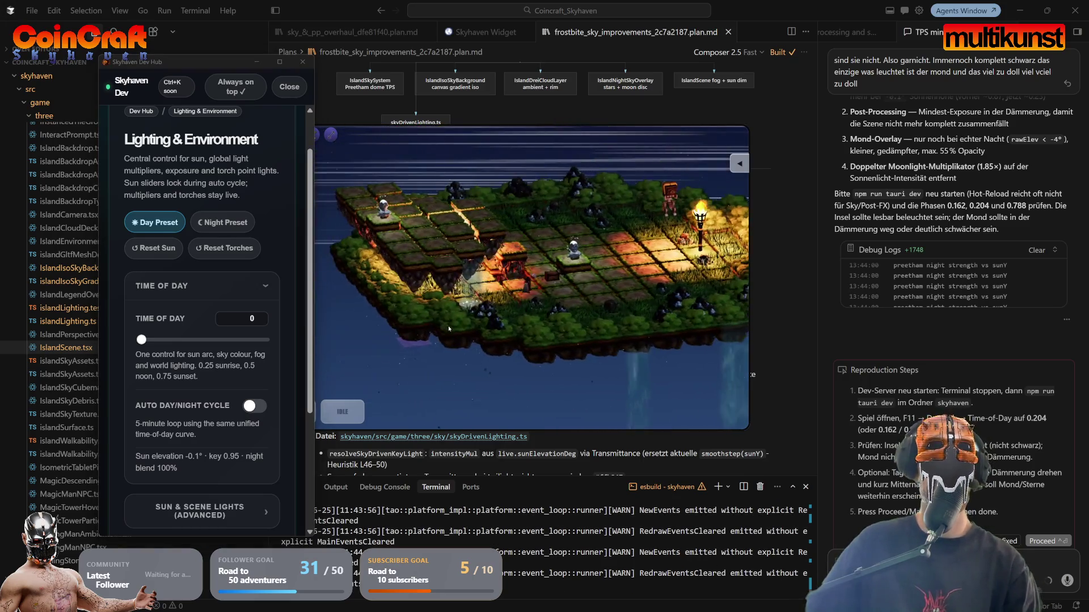
pyautogui.scroll(3, 499, 284)
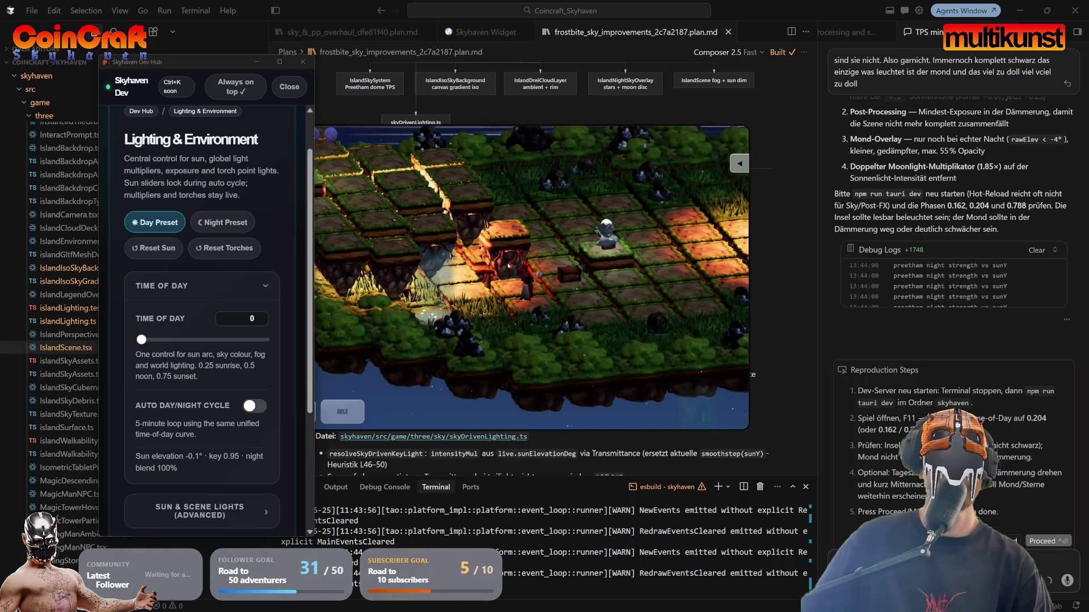
pyautogui.scroll(3, 507, 262)
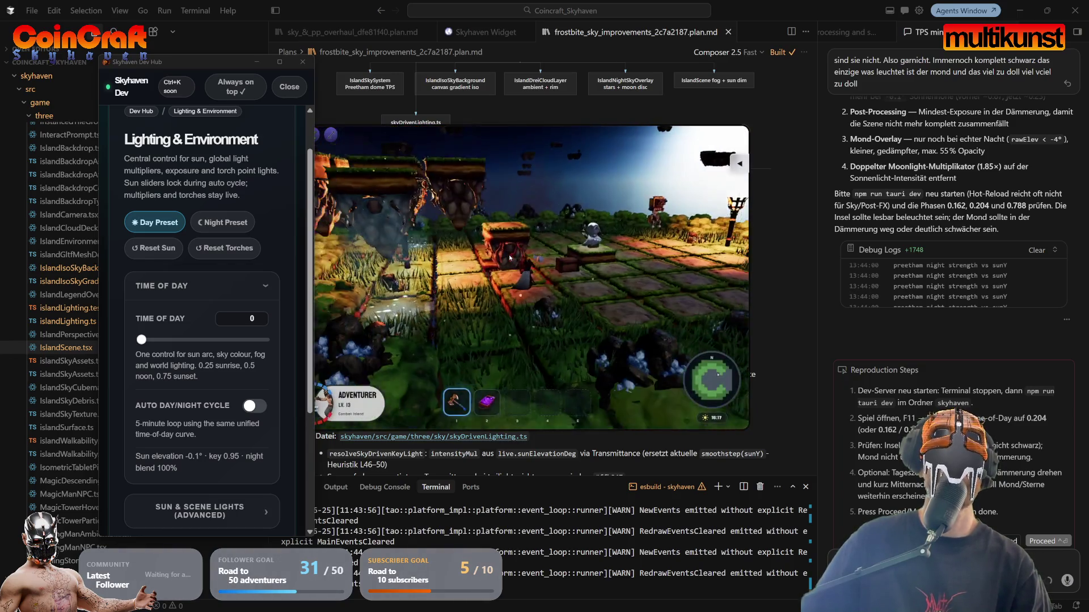
pyautogui.scroll(-5, 505, 258)
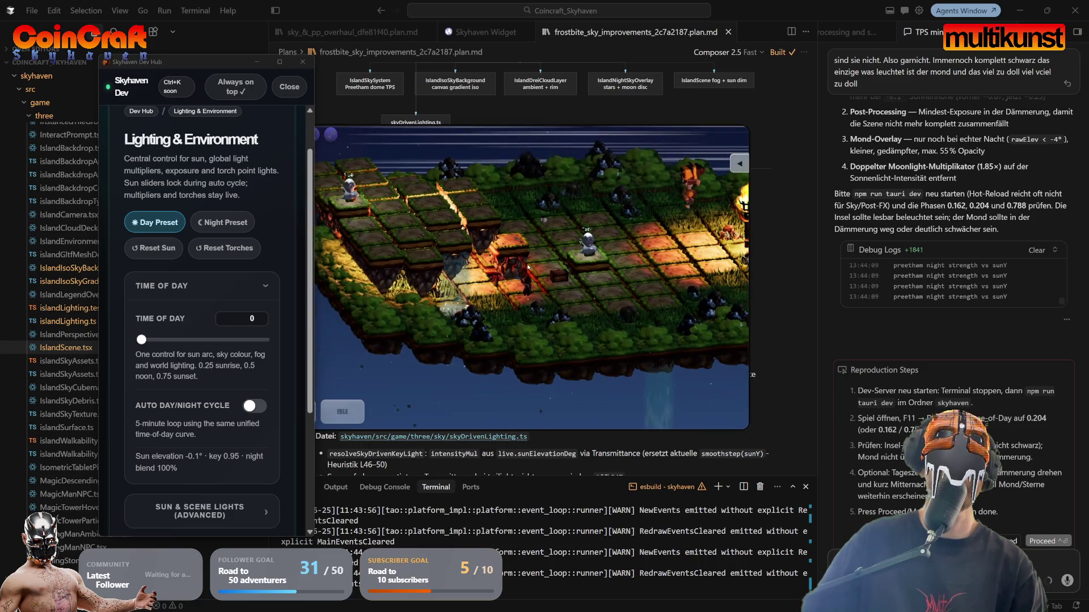
pyautogui.scroll(-5, 527, 266)
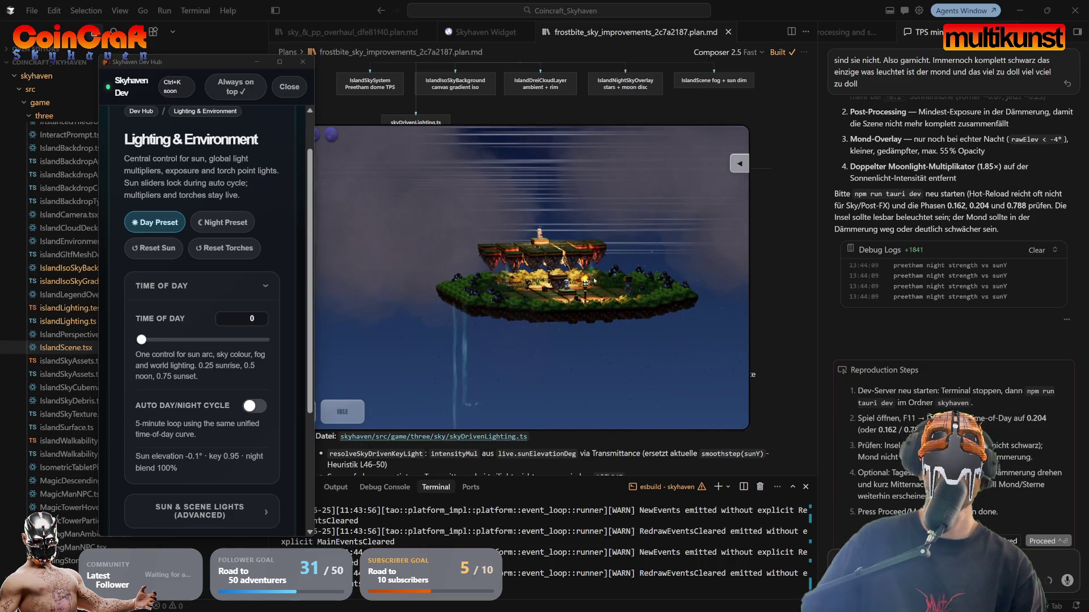
pyautogui.scroll(5, 593, 281)
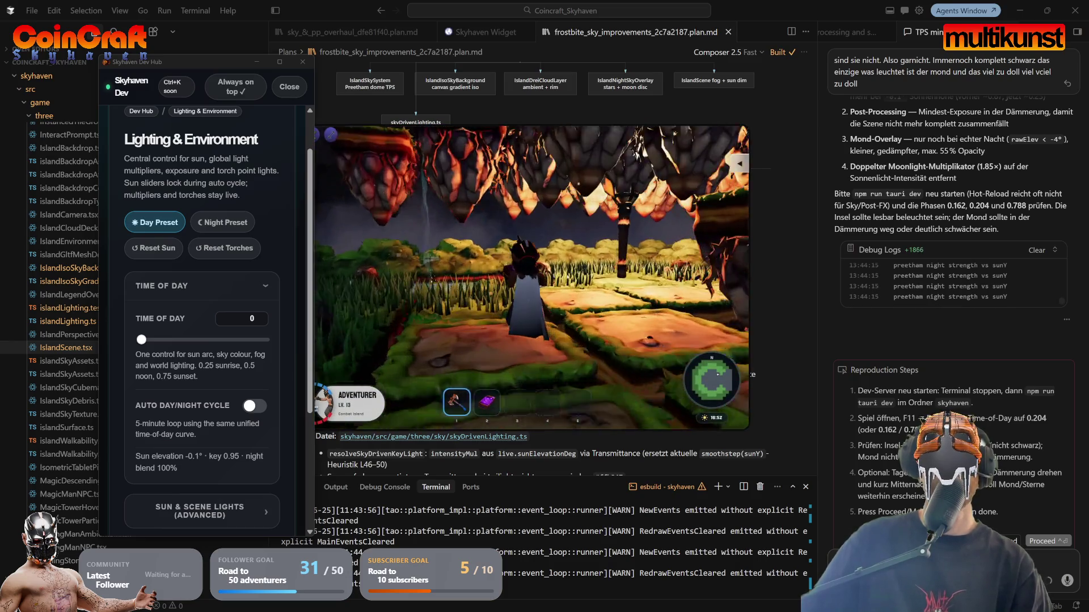
pyautogui.press('w')
pyautogui.moveTo(141, 339)
pyautogui.mouseDown()
pyautogui.moveTo(214, 339)
pyautogui.moveTo(141, 339)
pyautogui.mouseUp()
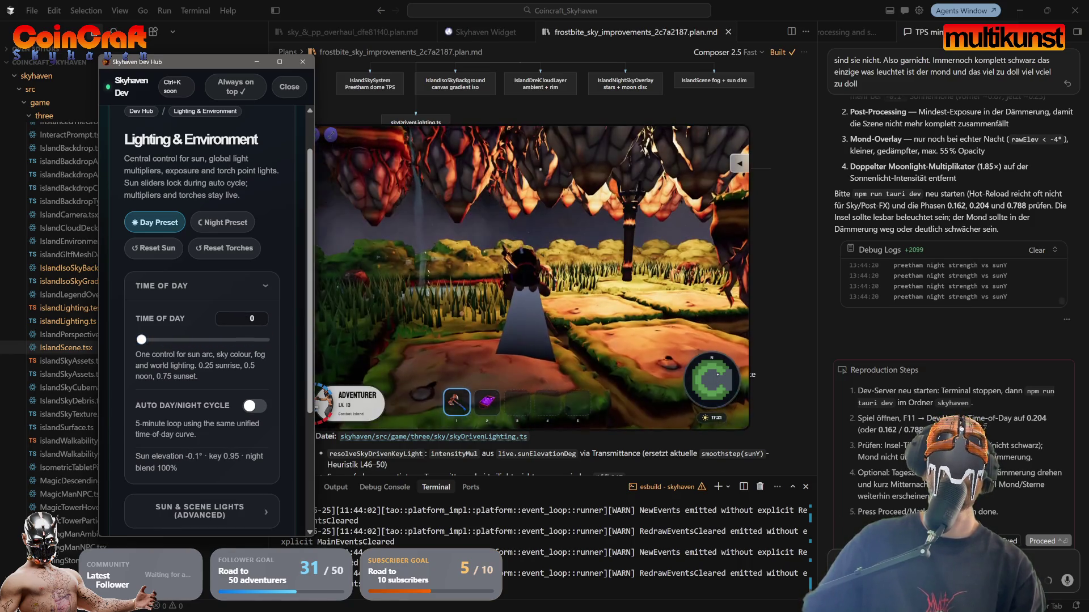
pyautogui.click(907, 495)
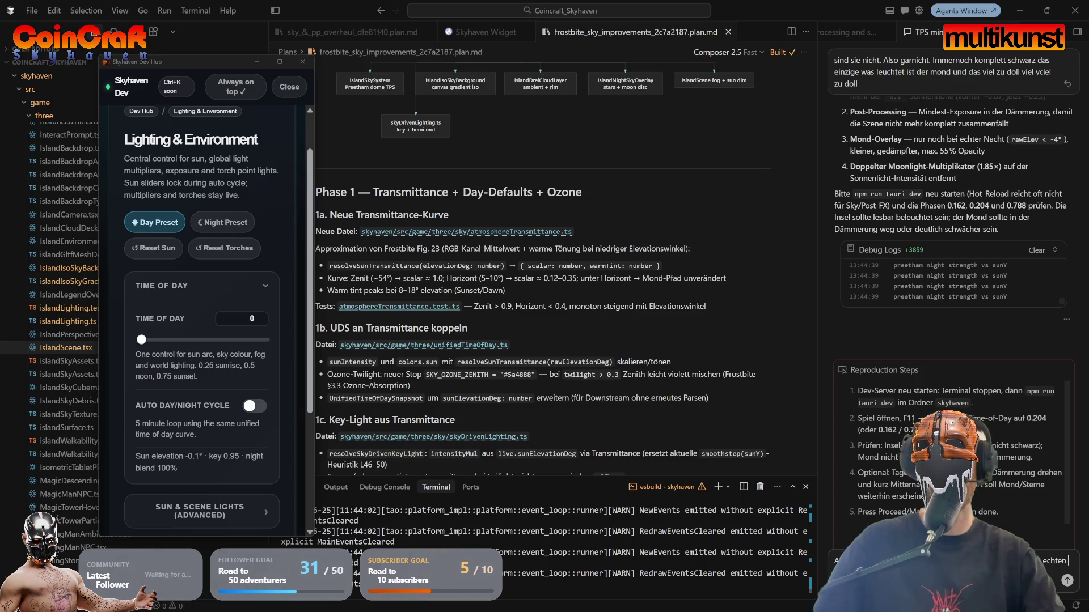
# Step: Send the agent a German message: the sun and moon should circle the map opposite each other
pyautogui.write('le')
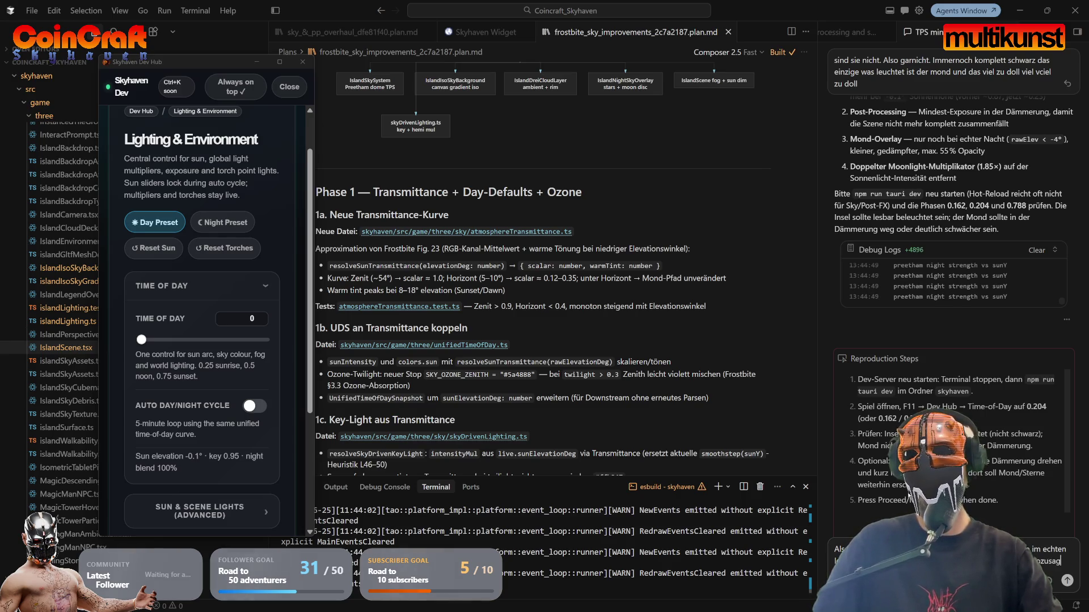
pyautogui.write('en')
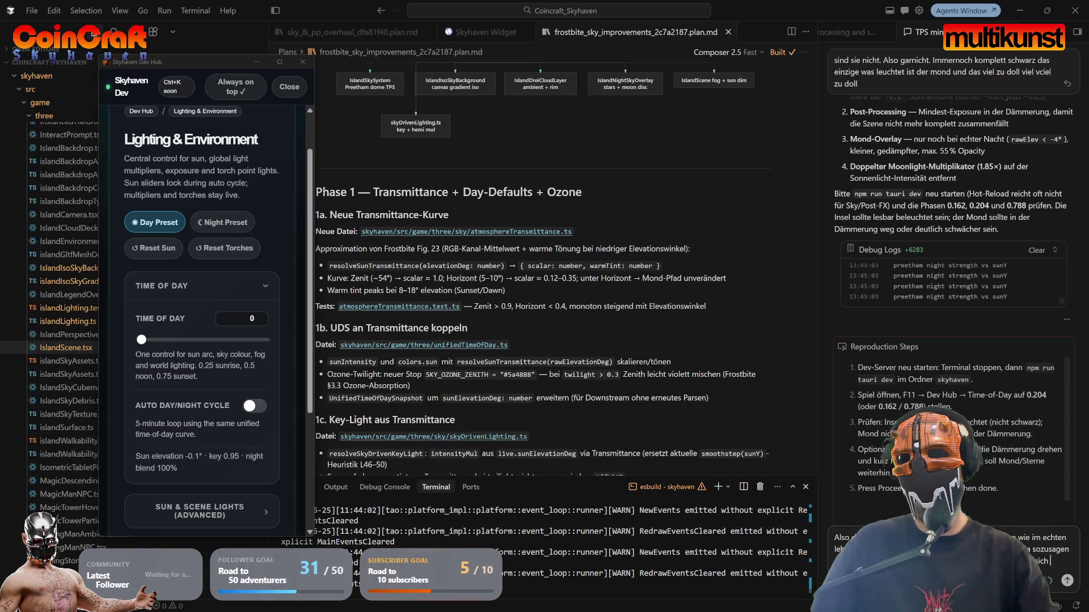
pyautogui.write('gt')
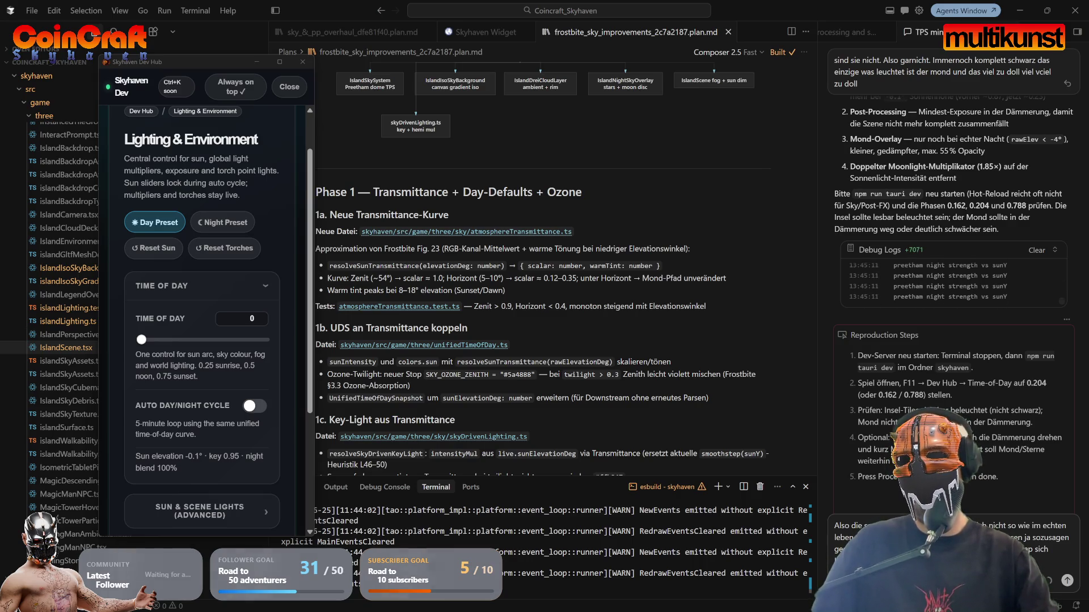
pyautogui.press('Return')
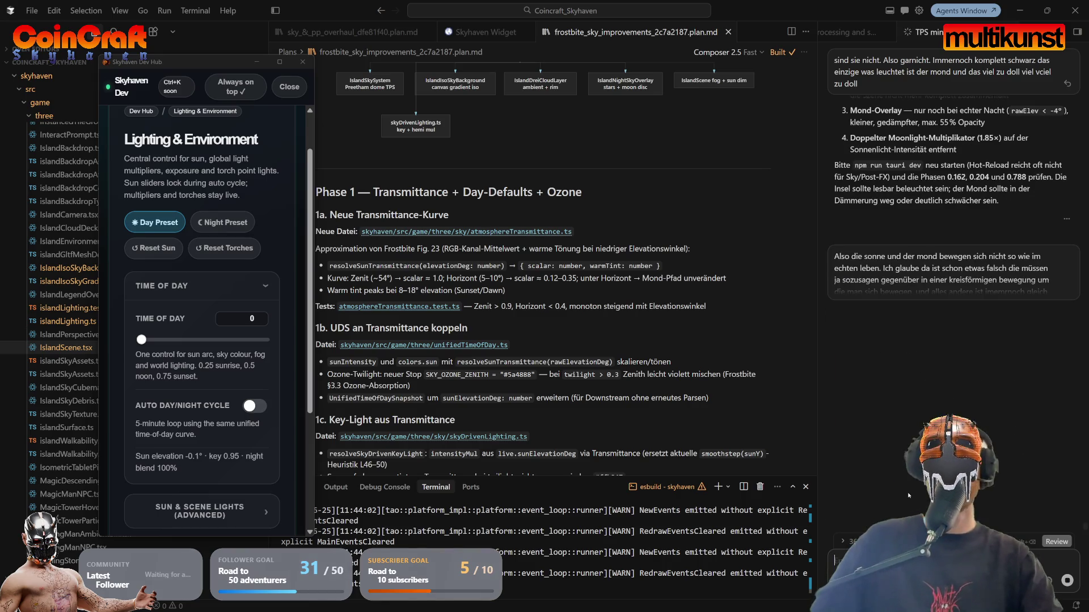
# Step: Close the Skyhaven Dev Hub window and return to Cursor while the agent reworks sun and moon angles
pyautogui.click(290, 85)
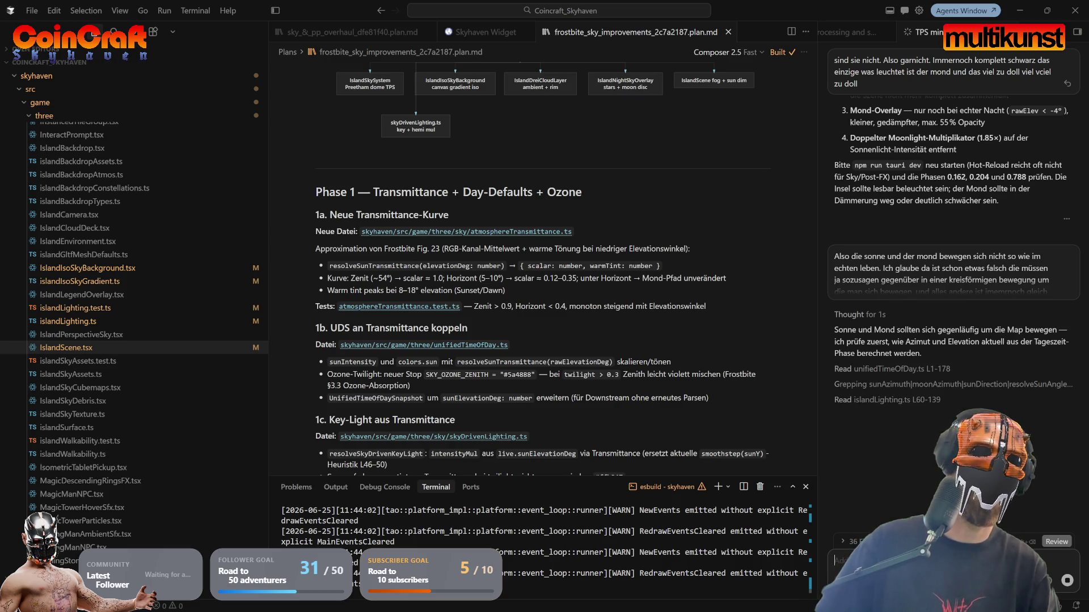
pyautogui.hotkey('alt', 'Tab')
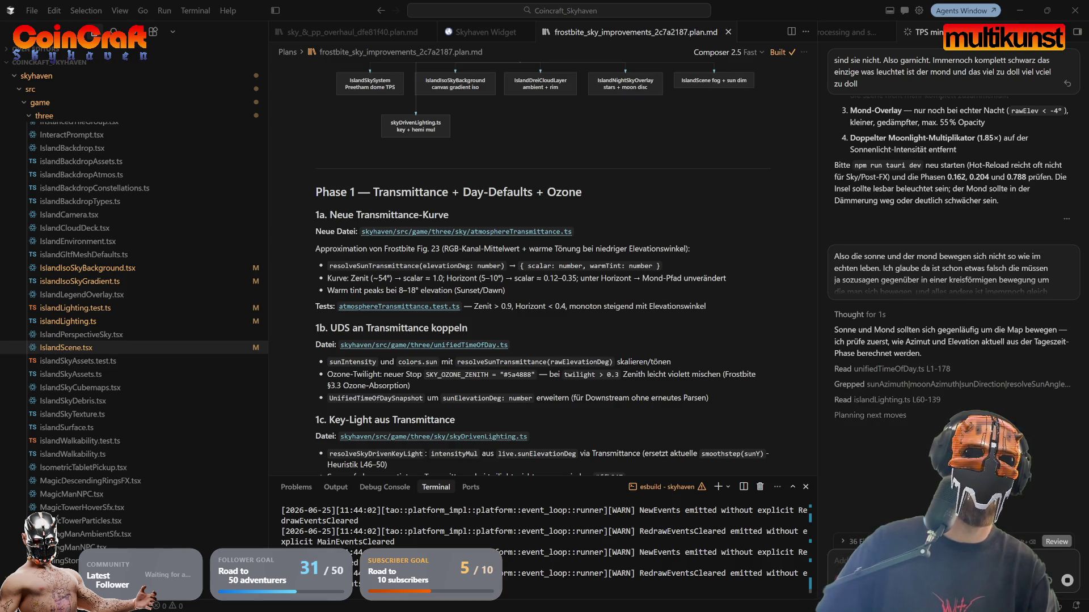